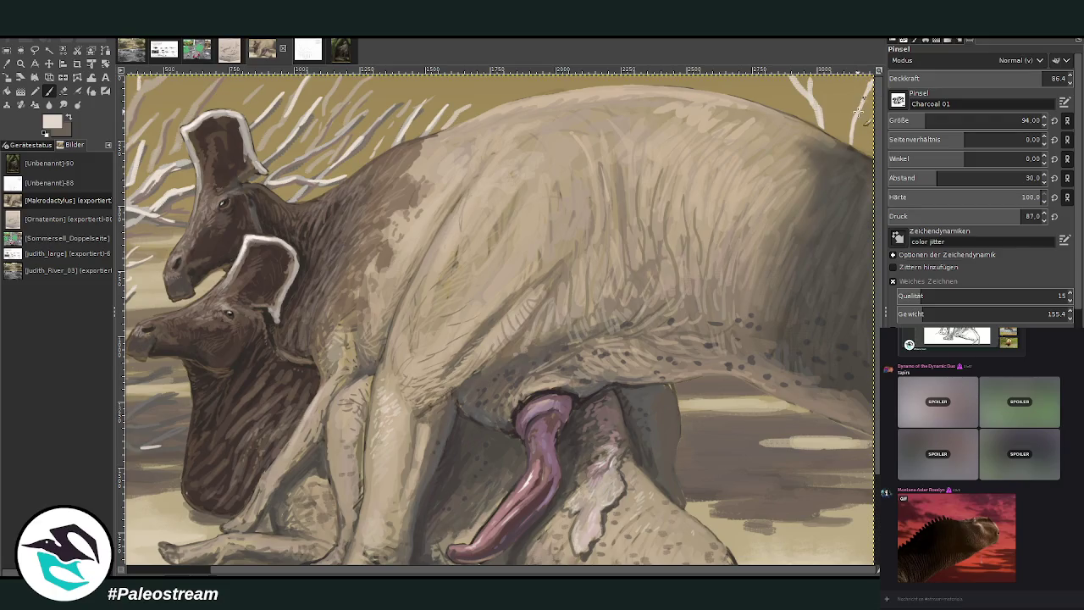
Paint forked white twigs reaching the top-right edge of the painting.
left_click_drag(859, 110, 826, 72)
mouse_move(781, 118)
left_mouse_down()
mouse_move(757, 81)
mouse_move(729, 72)
mouse_move(761, 74)
left_mouse_up()
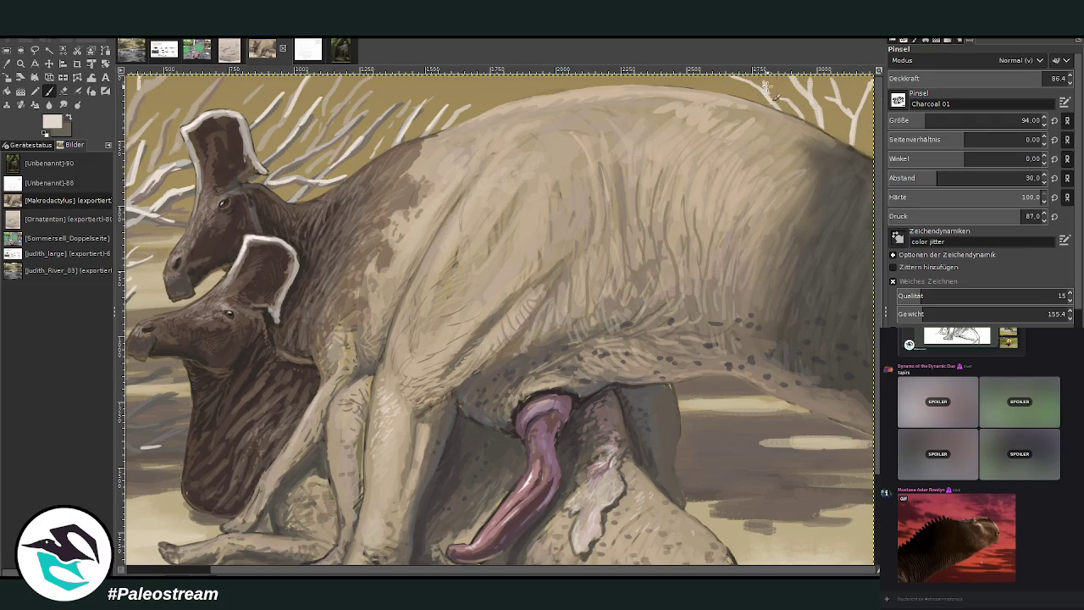
left_click_drag(795, 117, 760, 73)
left_click_drag(843, 106, 868, 142)
Zoom in on the legs and ground and sample a darker grey-brown from the painting.
scroll(779, 165, "down", 5)
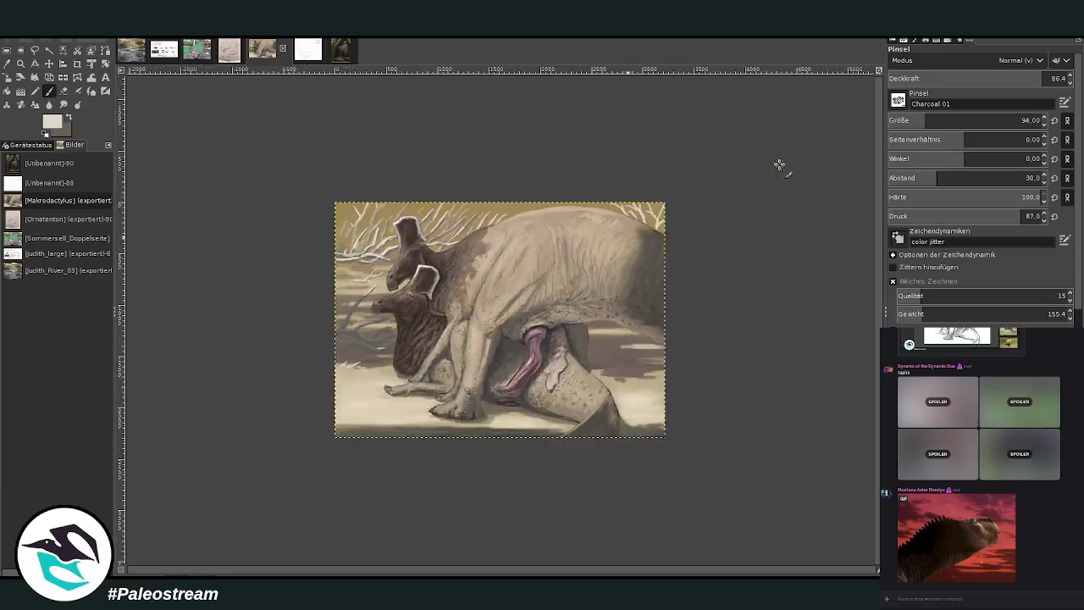
left_click(20, 63)
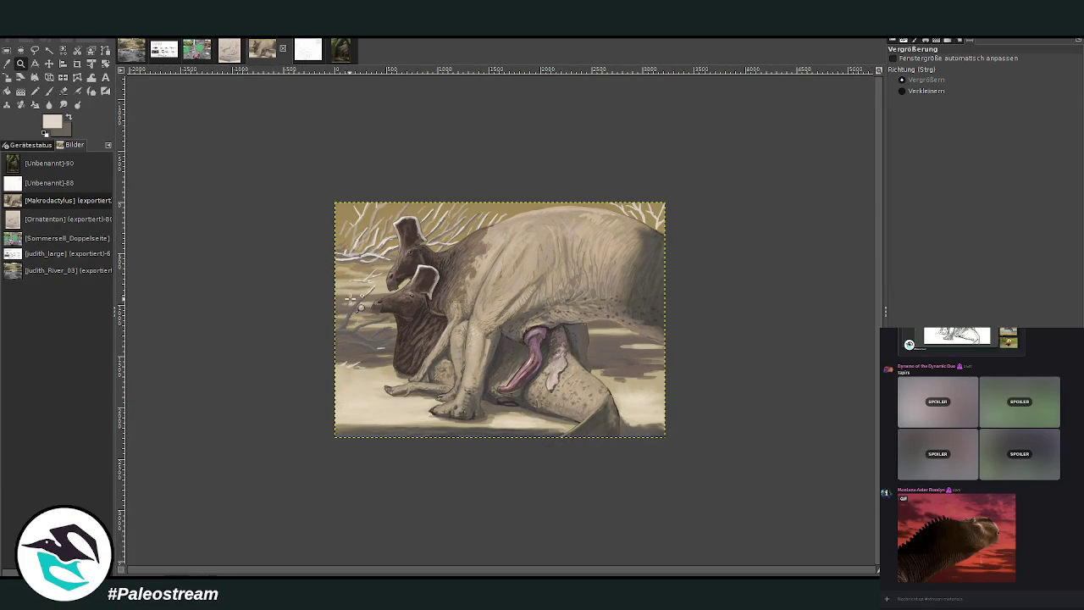
left_click_drag(408, 240, 588, 392)
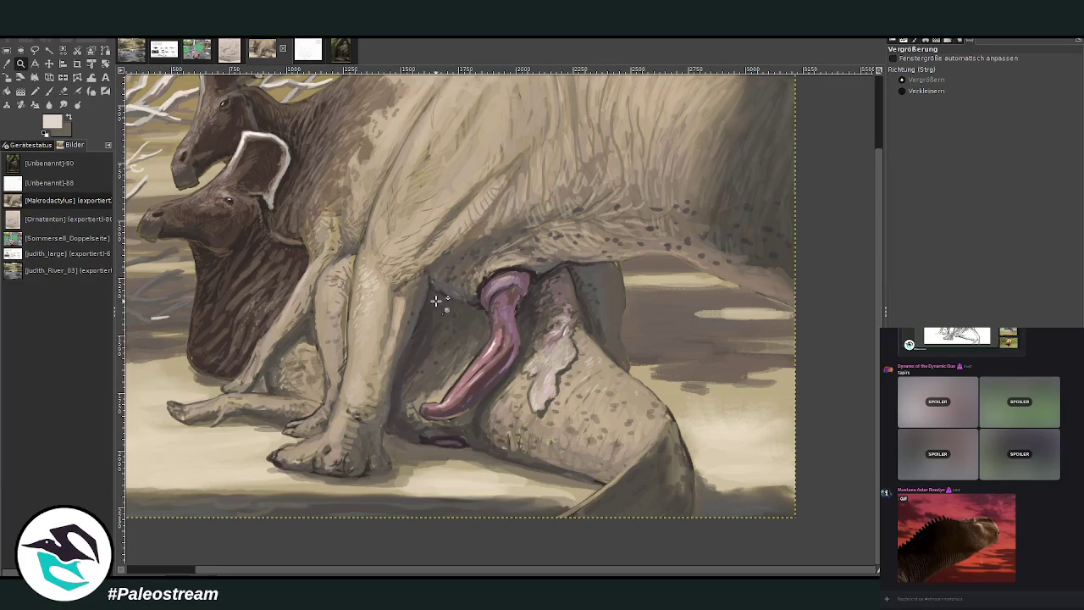
key("o")
left_click(707, 365)
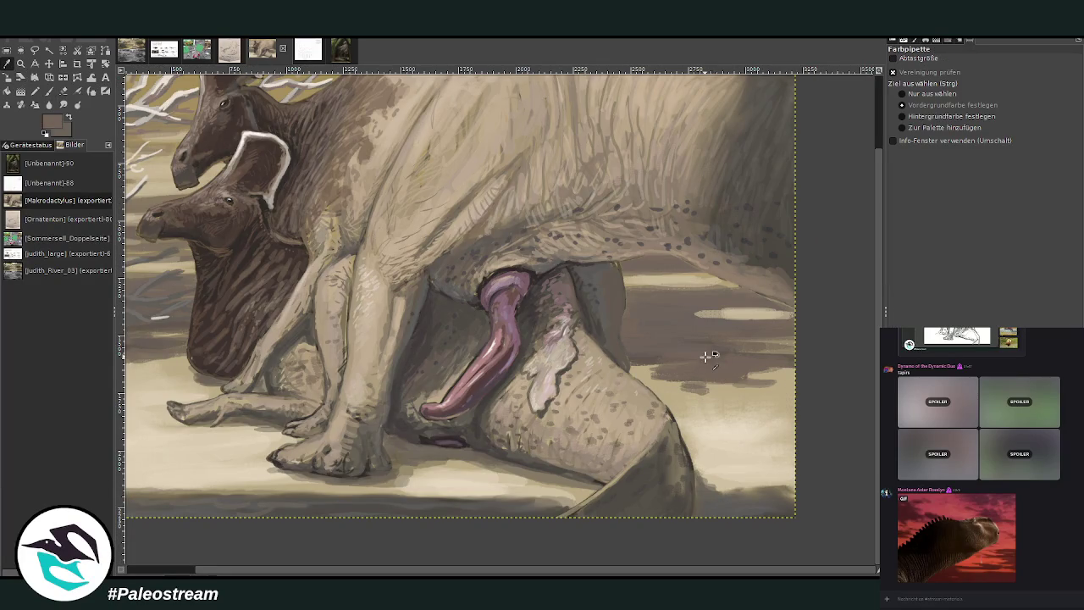
With brush size 129 at 42.6 opacity, add faint streaks on the ground.
left_click(51, 92)
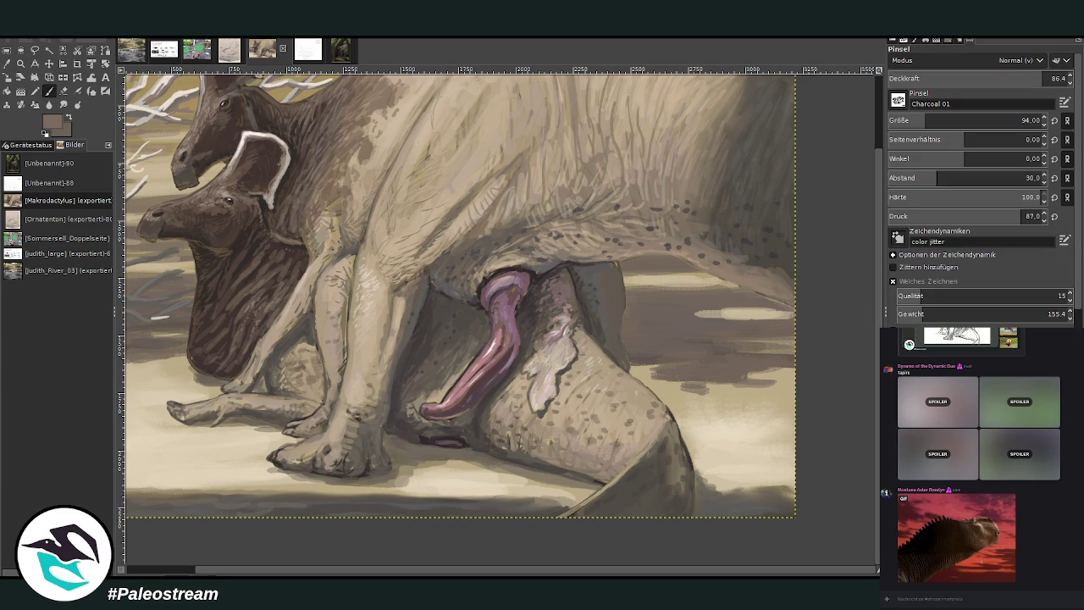
left_click(948, 120)
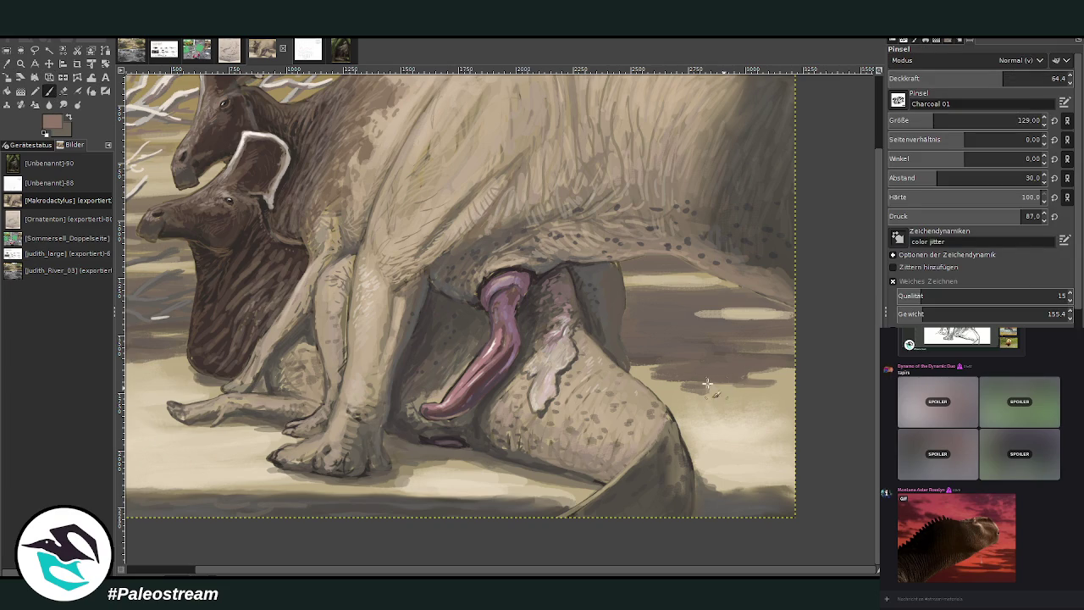
left_click_drag(715, 314, 678, 312)
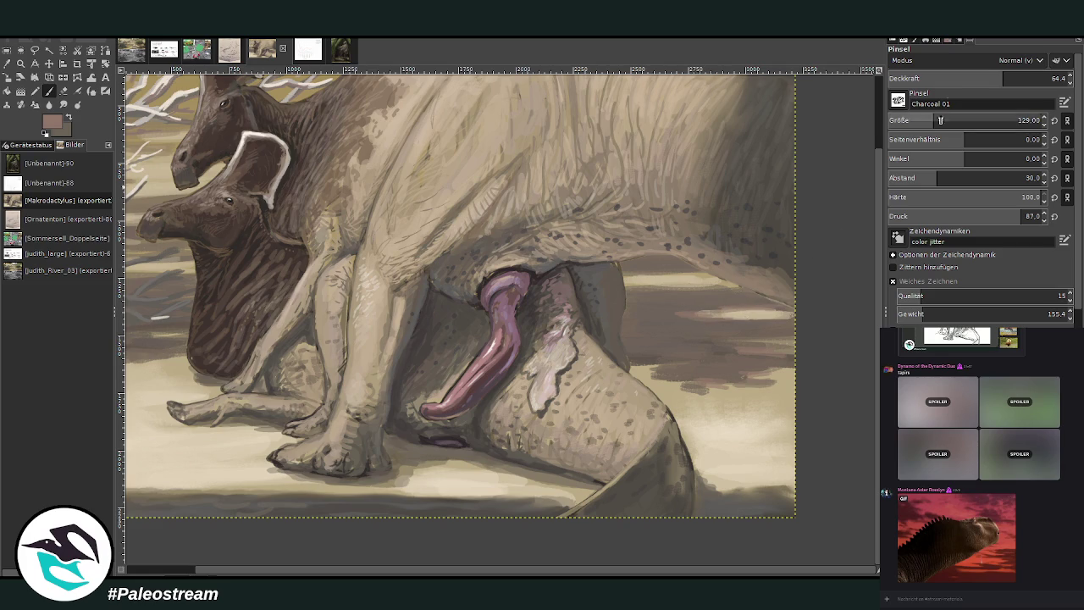
left_click(964, 77)
left_click_drag(771, 343, 733, 339)
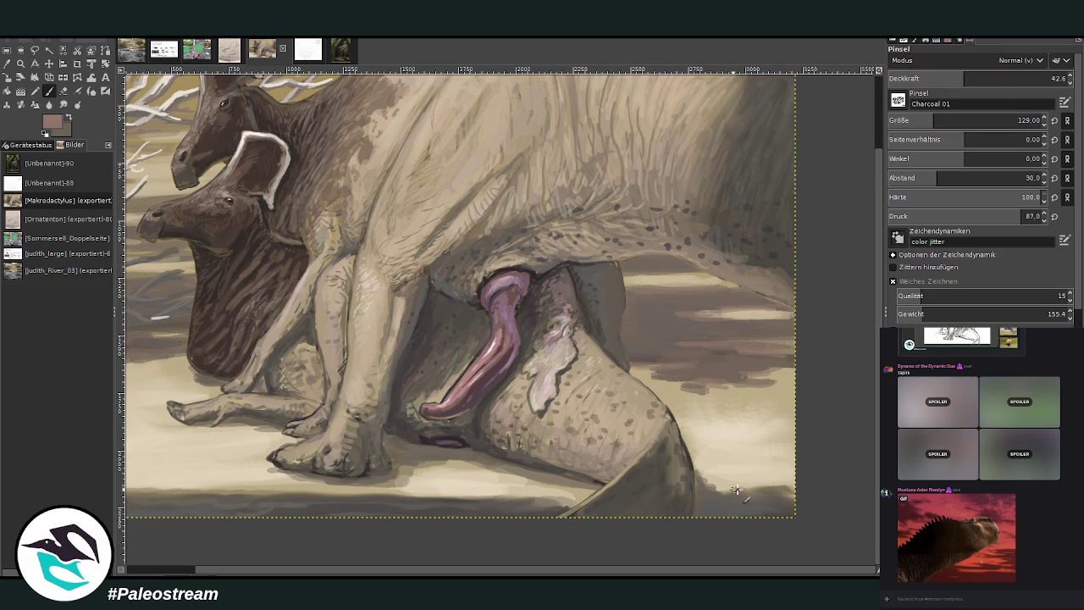
At 31.2 opacity, deepen the lower and lower-left ground shadows with faint strokes.
left_click_drag(500, 500, 378, 530)
scroll(325, 575, "left", 3)
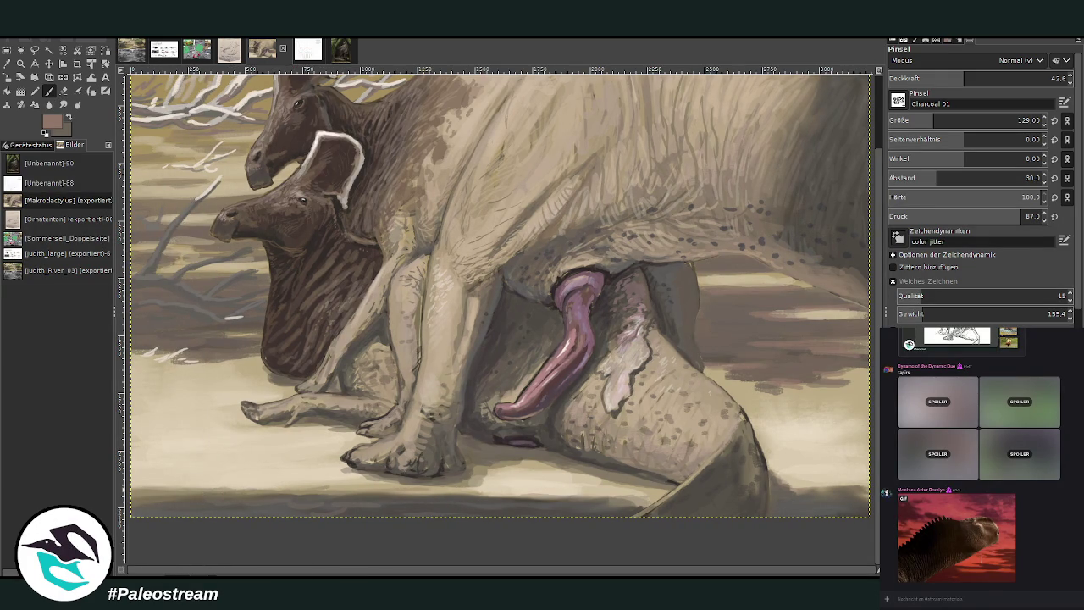
left_click(942, 78)
left_click_drag(271, 495, 181, 491)
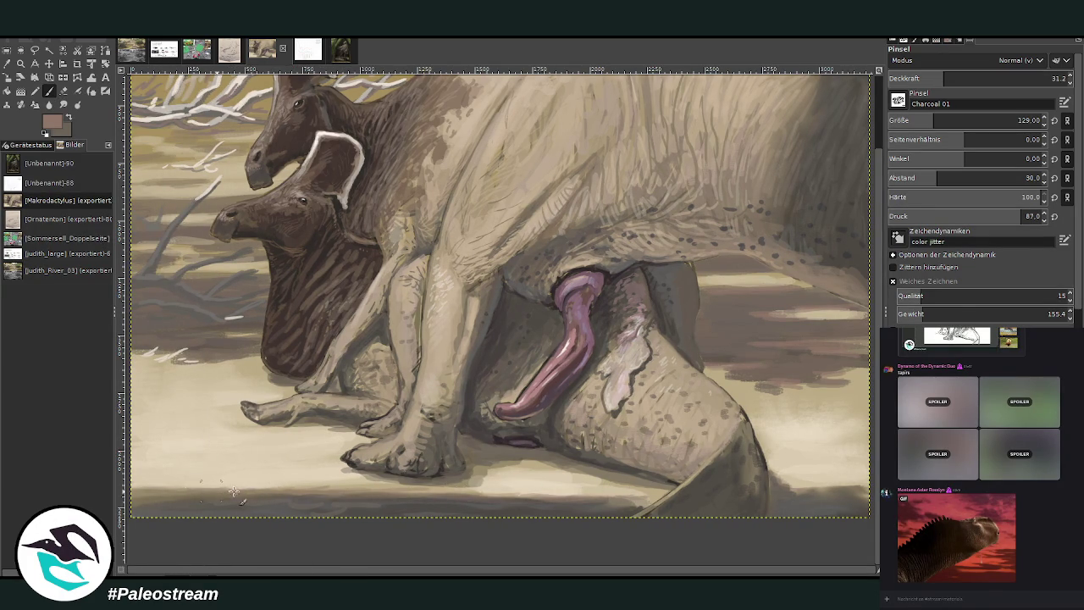
left_click_drag(417, 495, 467, 495)
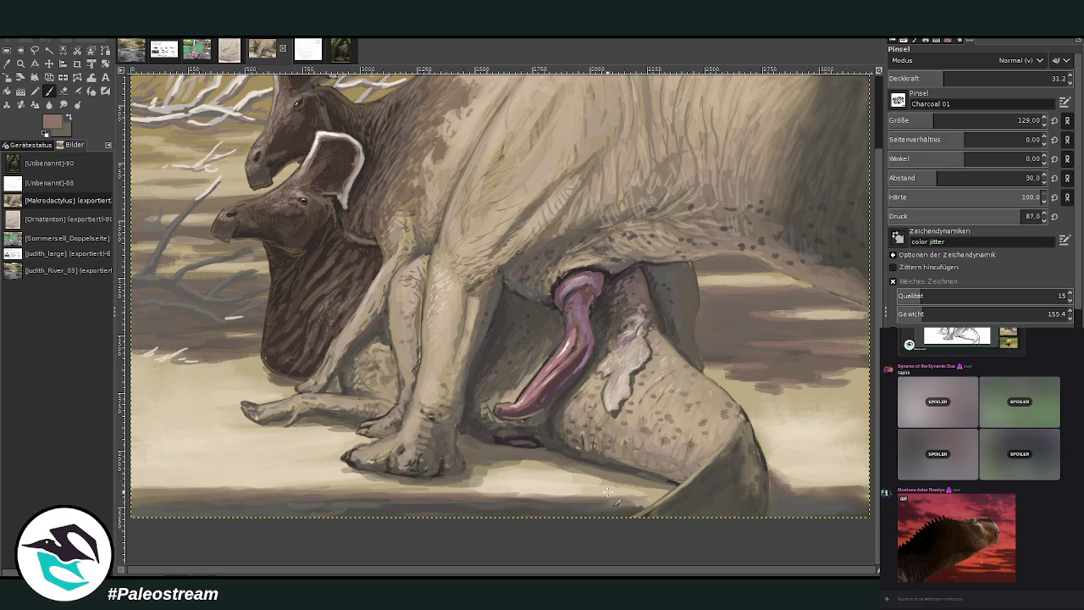
scroll(589, 343, "up", 2)
scroll(589, 343, "left", 3)
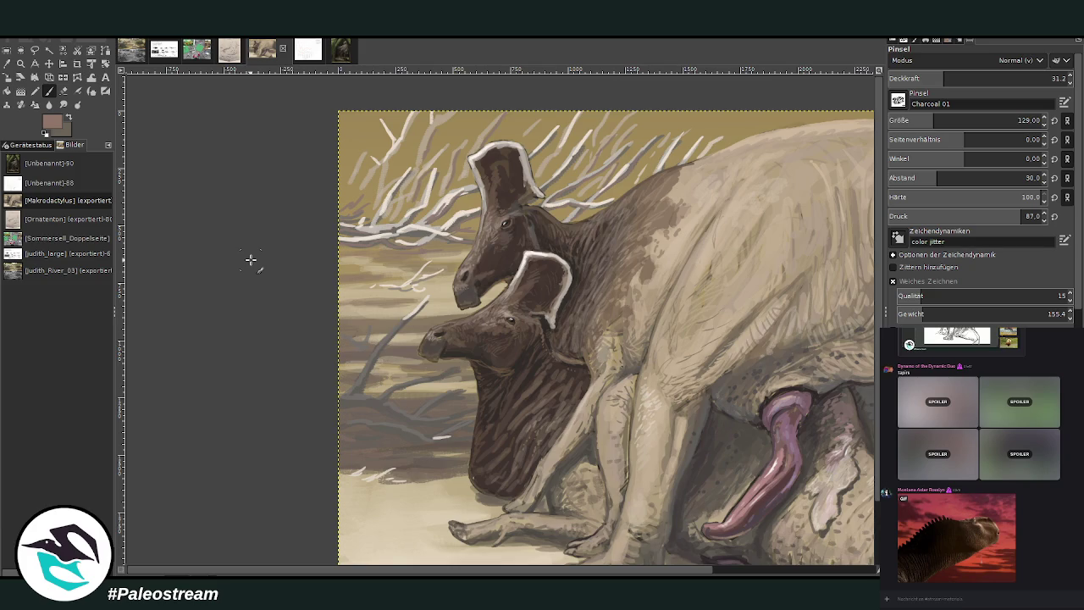
scroll(251, 259, "down", 2)
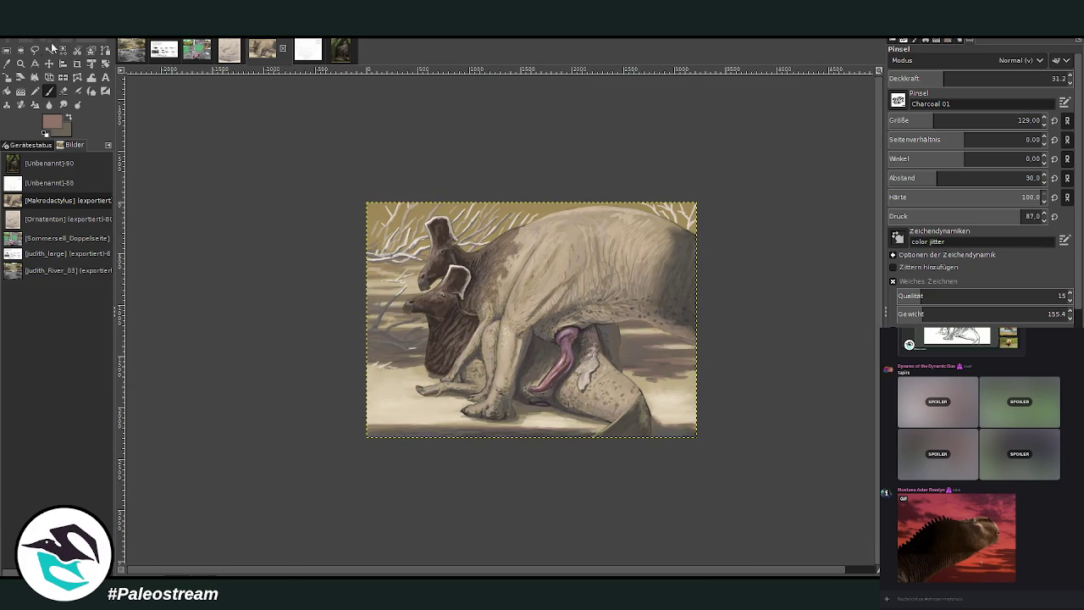
key("z")
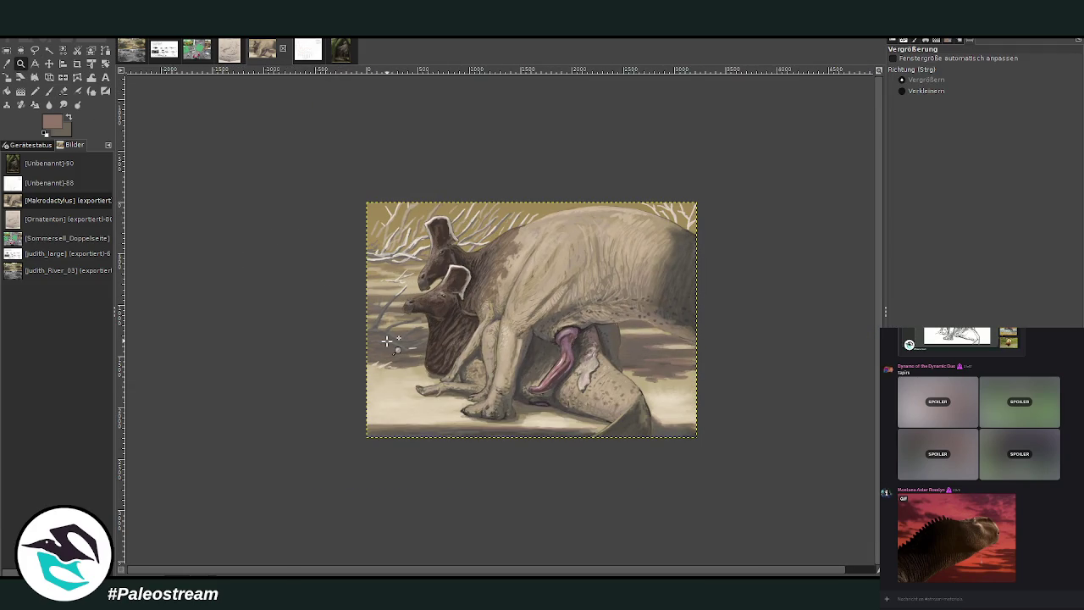
Zoom closer onto the legs and sand and sample the beige sand colour.
left_click_drag(393, 208, 605, 447)
left_click_drag(313, 191, 506, 550)
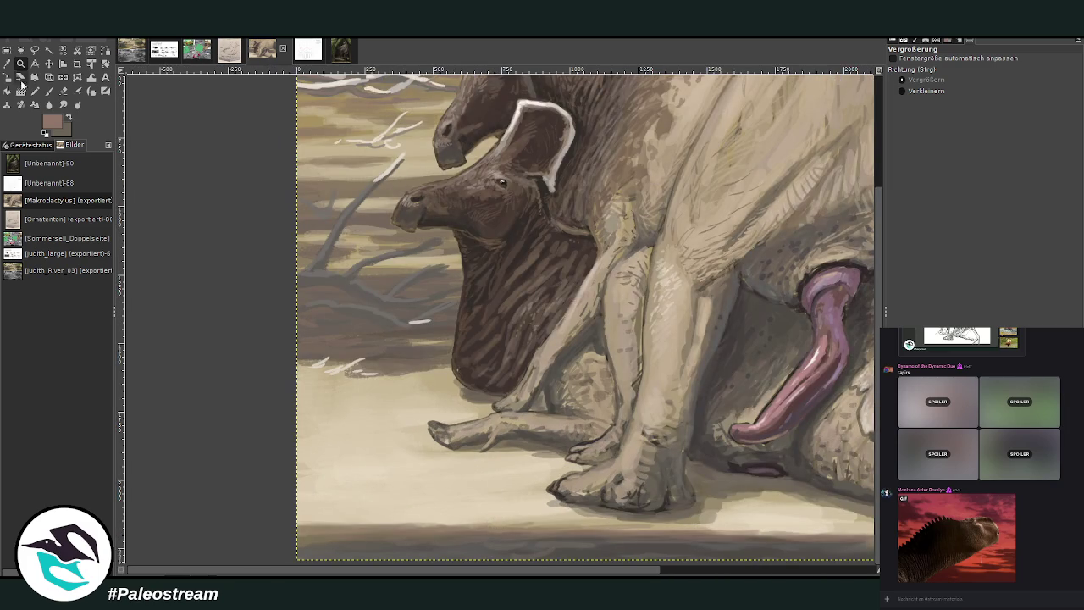
key("o")
left_click(737, 203)
Set the Paintbrush to opacity 66.9 and size 63.
left_click(48, 91)
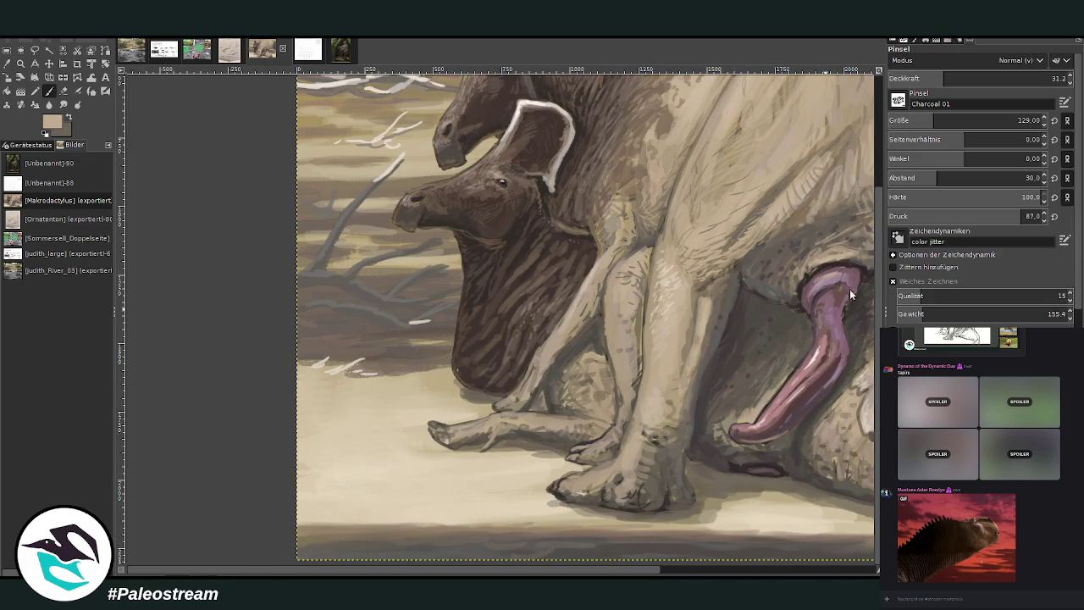
left_click(1008, 74)
left_click_drag(974, 124, 884, 143)
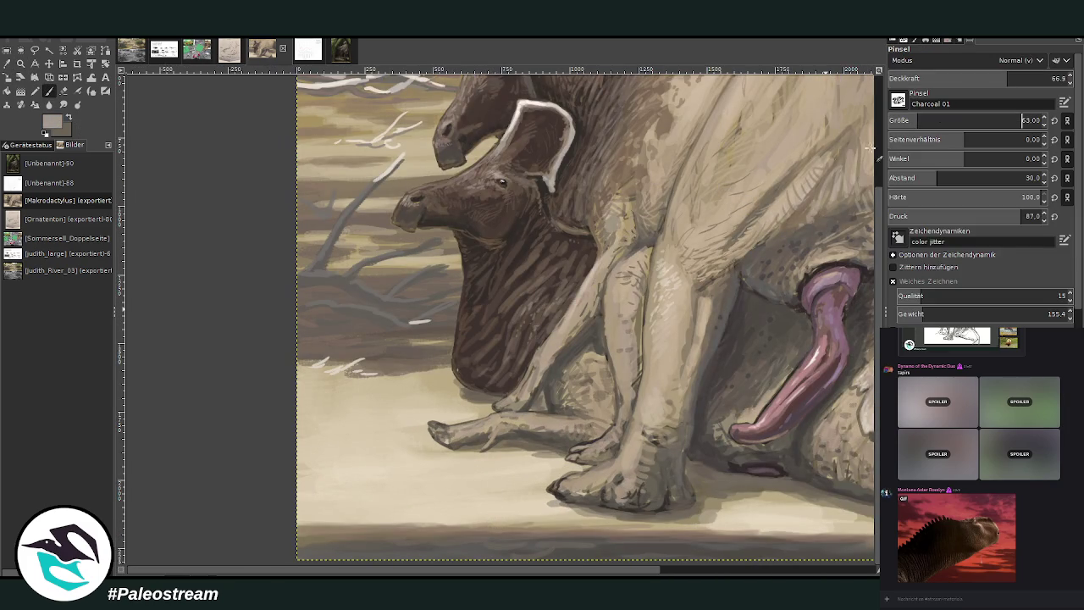
key("bracketright")
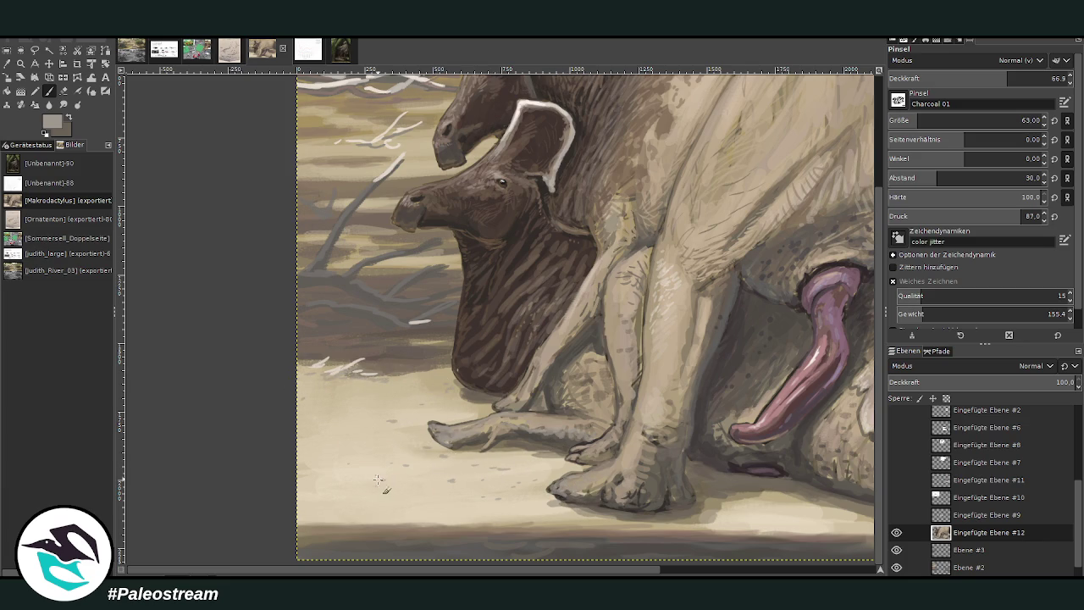
Dab and dash texture onto the sand left of the feet, resampling beige and tan, then zoom out.
left_click(444, 499)
left_click(377, 499)
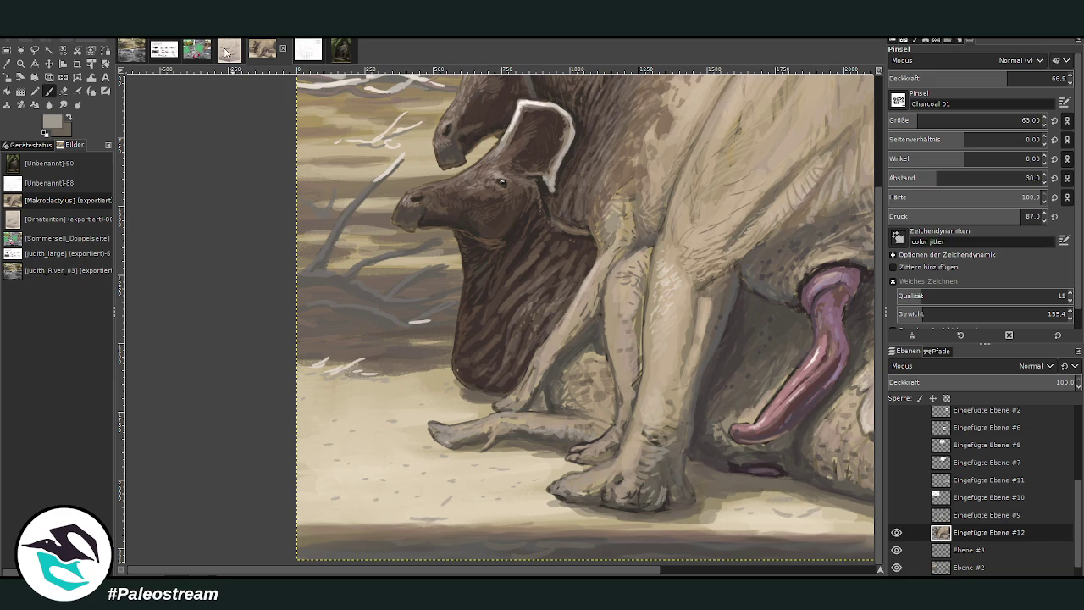
left_click(866, 278, "ctrl")
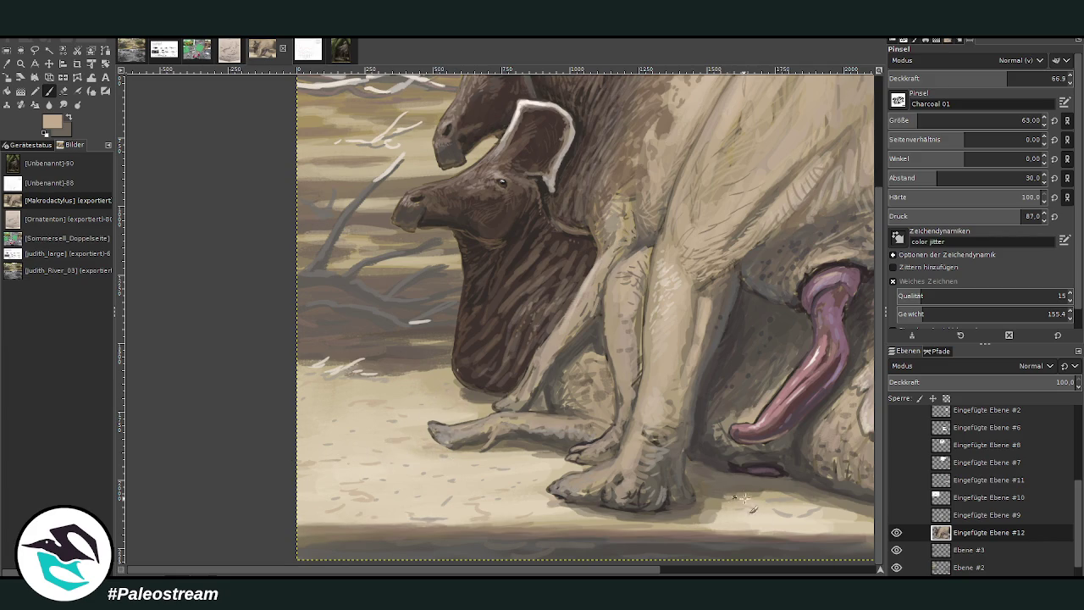
left_click_drag(399, 498, 369, 494)
scroll(842, 184, "up", 3)
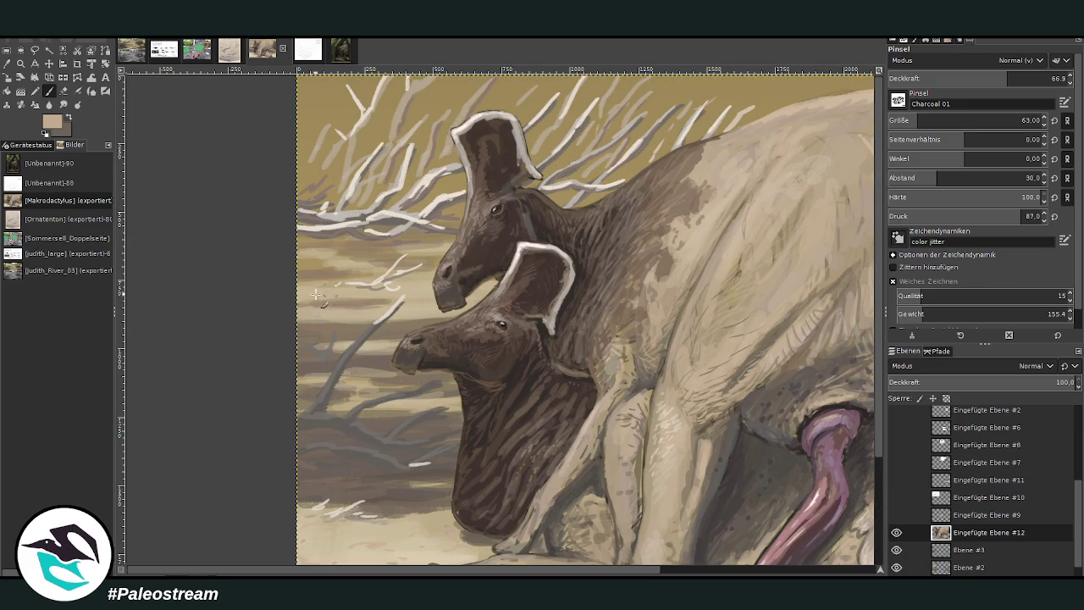
left_click(811, 272, "ctrl")
scroll(878, 415, "down", 4)
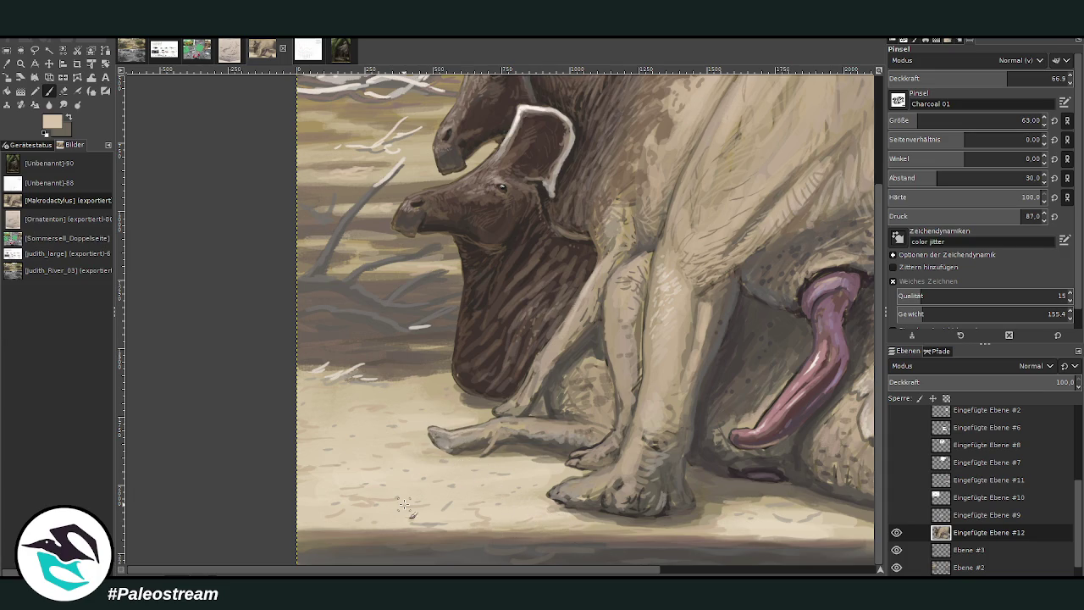
key("minus")
key("minus")
key("minus")
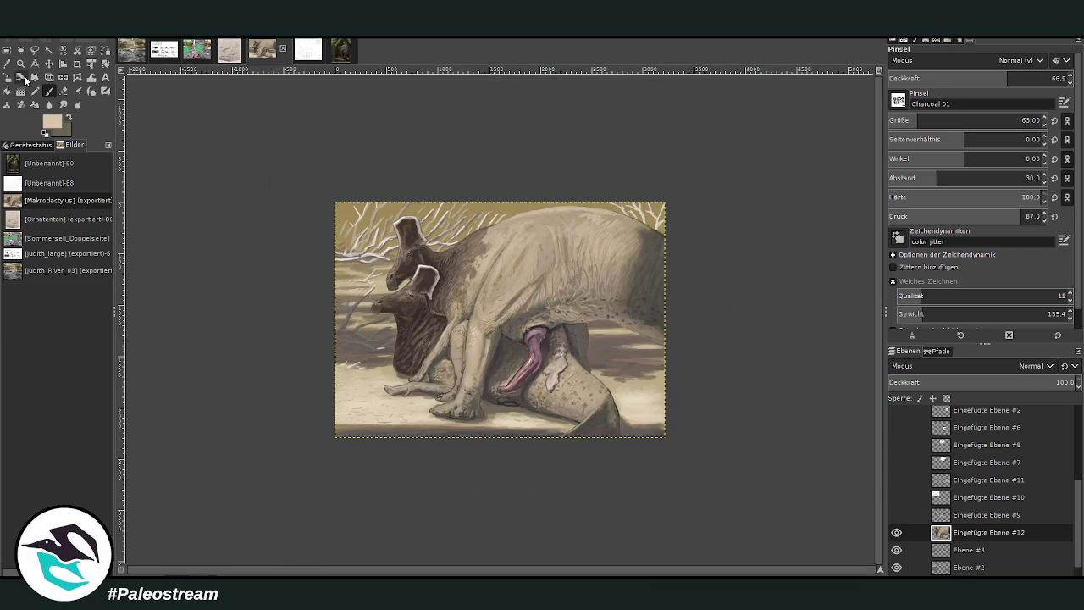
Zoom the painting to fill the window and add a new empty layer.
left_click(20, 64)
left_click_drag(412, 212, 605, 450)
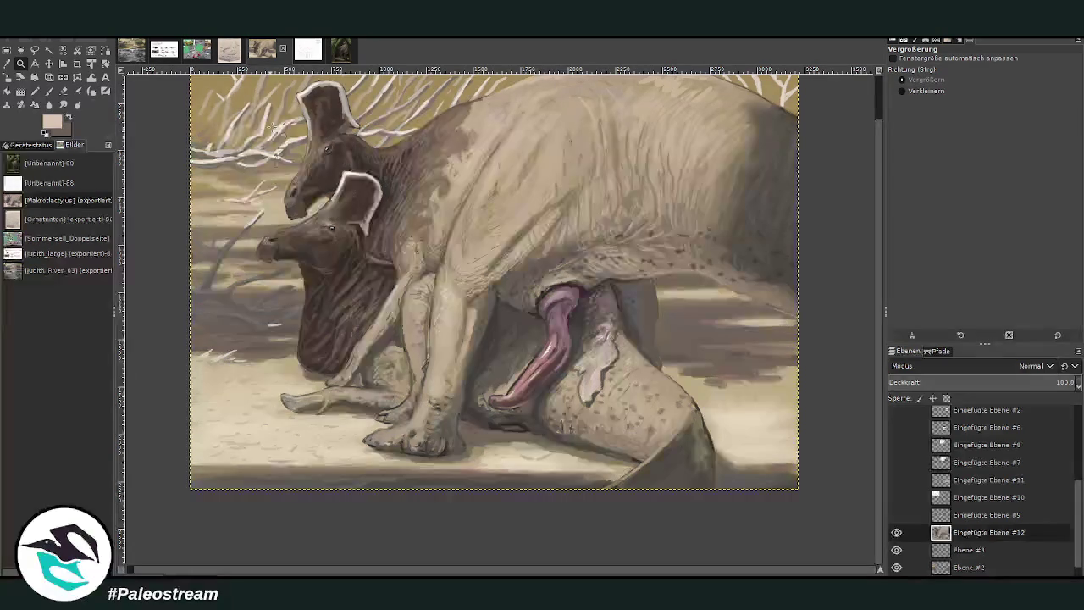
key("shift+ctrl+n")
Paint a light dust haze over the front legs with brush size 431 at 22.7 opacity.
left_click(48, 90)
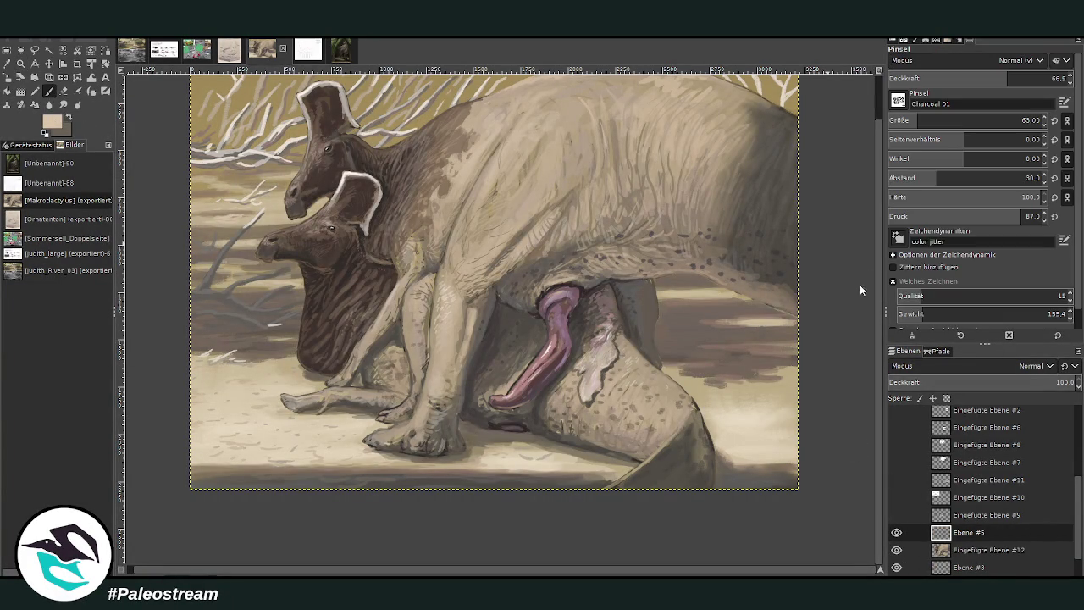
left_click_drag(919, 120, 980, 121)
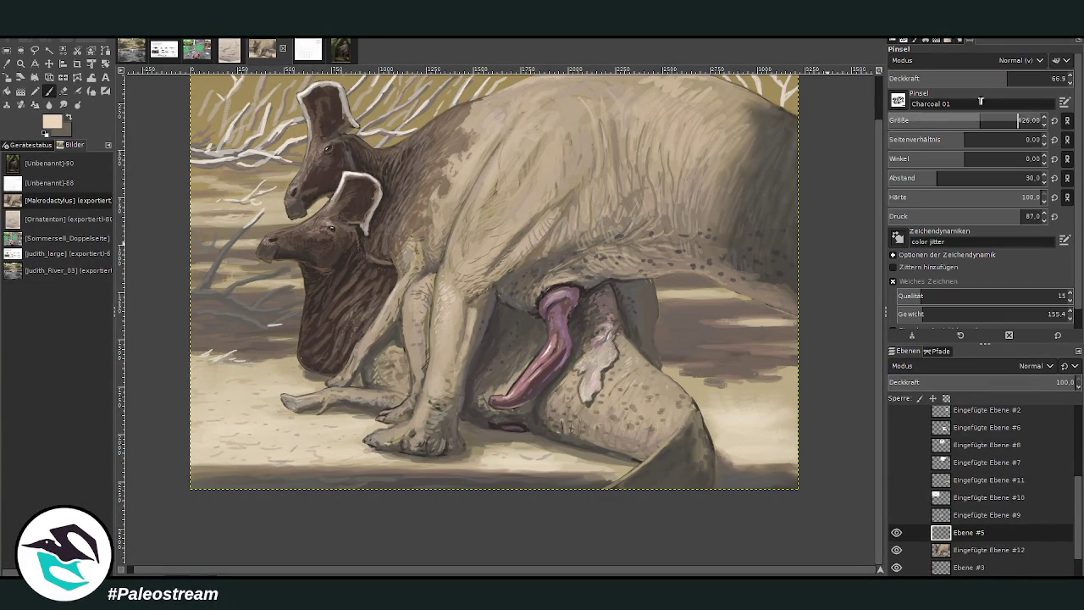
left_click(923, 76)
mouse_move(417, 409)
left_mouse_down()
mouse_move(407, 440)
mouse_move(423, 436)
mouse_move(414, 381)
mouse_move(482, 372)
mouse_move(500, 398)
mouse_move(466, 305)
mouse_move(356, 393)
mouse_move(373, 424)
mouse_move(407, 355)
mouse_move(373, 313)
mouse_move(449, 401)
mouse_move(424, 322)
mouse_move(466, 288)
mouse_move(364, 279)
mouse_move(310, 395)
mouse_move(267, 387)
mouse_move(371, 439)
mouse_move(285, 422)
left_mouse_up()
Smudge the dust into the legs, dark belly and feet.
key("s")
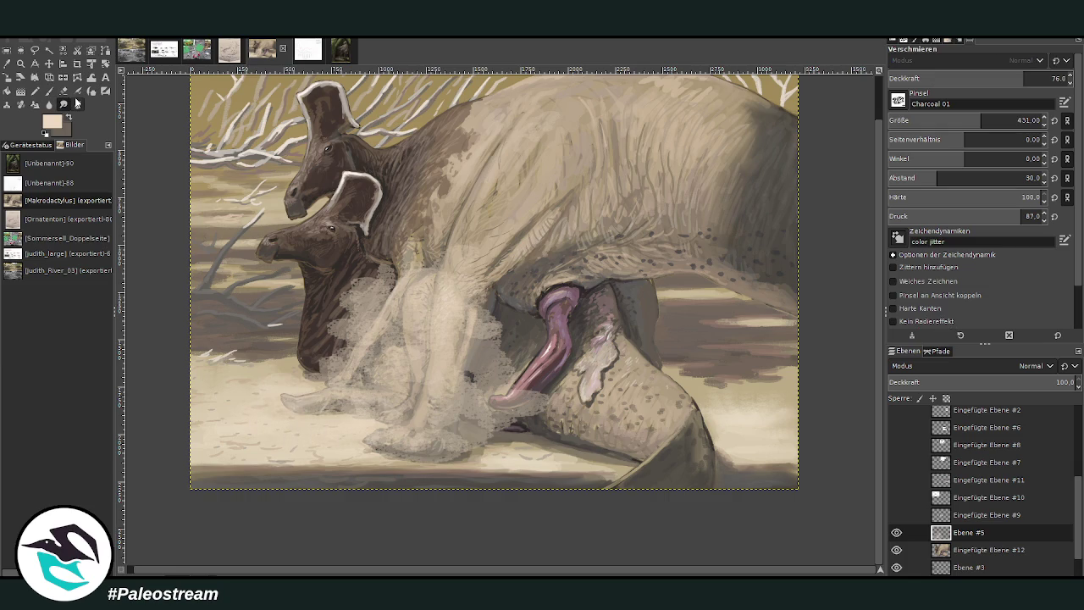
mouse_move(438, 404)
left_mouse_down()
mouse_move(525, 407)
mouse_move(449, 440)
mouse_move(347, 440)
mouse_move(372, 415)
left_mouse_up()
mouse_move(451, 299)
left_mouse_down()
mouse_move(525, 372)
mouse_move(495, 414)
mouse_move(491, 309)
mouse_move(410, 243)
mouse_move(326, 356)
mouse_move(356, 280)
mouse_move(406, 254)
mouse_move(271, 365)
left_mouse_up()
mouse_move(207, 389)
left_mouse_down()
mouse_move(364, 419)
mouse_move(406, 440)
mouse_move(427, 390)
mouse_move(516, 334)
left_mouse_up()
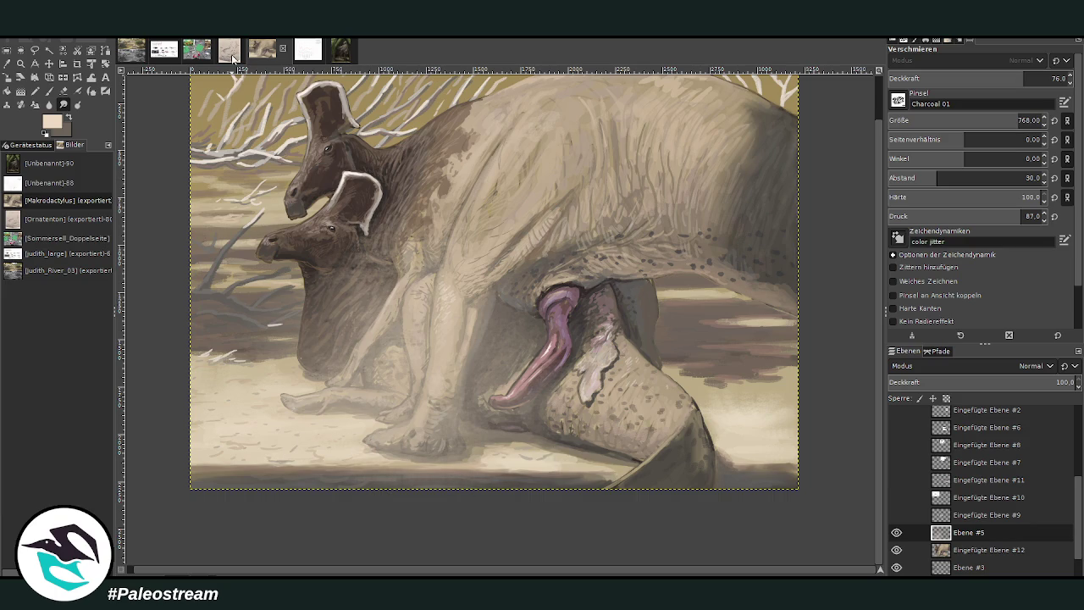
Add light dust on the right-hand ground and smudge the shadow right of the thigh.
left_click(49, 91)
mouse_move(729, 355)
left_mouse_down()
mouse_move(805, 288)
mouse_move(707, 328)
mouse_move(736, 313)
left_mouse_up()
left_click(79, 105)
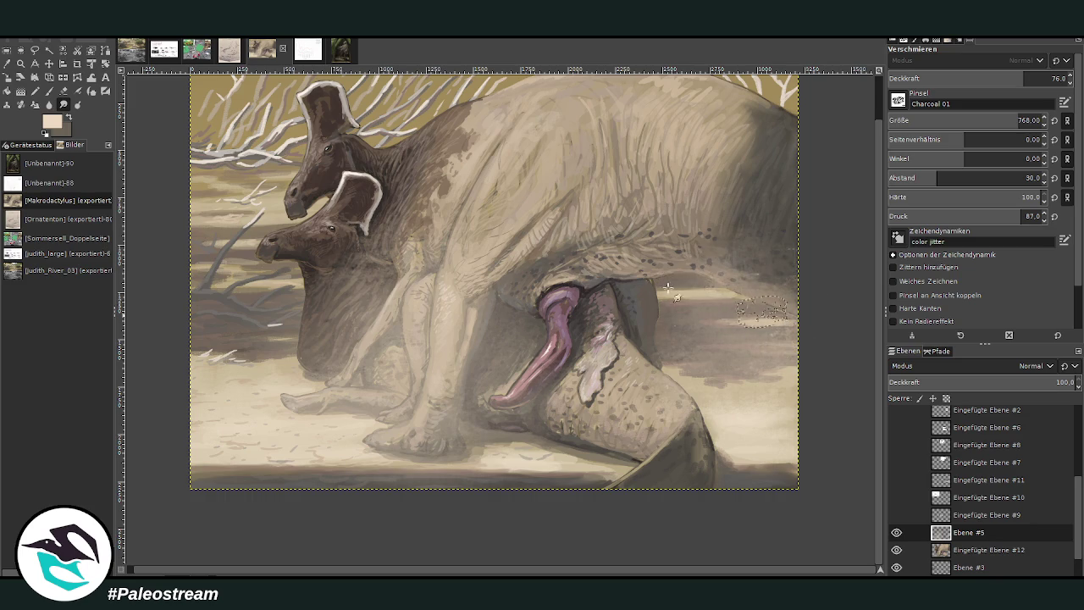
left_click_drag(674, 296, 635, 335)
Enlarge the painting to fill the canvas area.
scroll(479, 184, "down", 3)
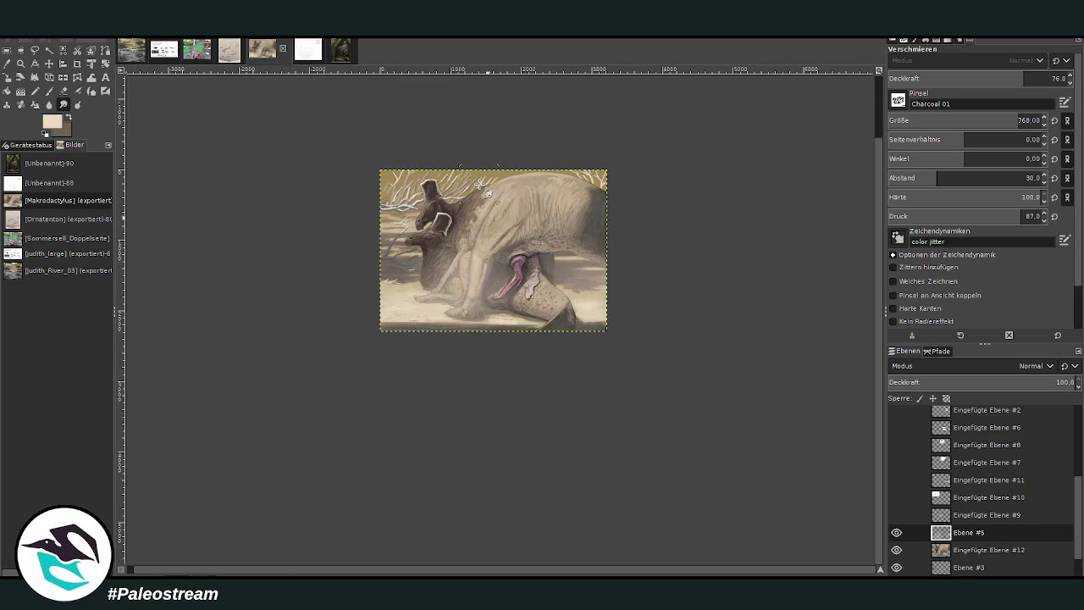
left_click(22, 64)
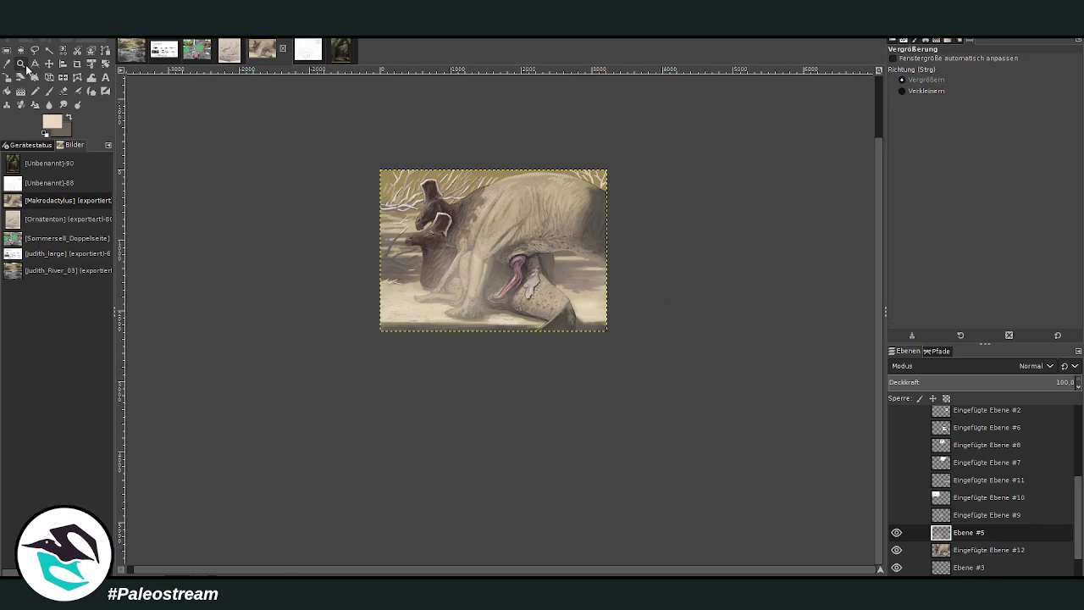
left_click_drag(365, 133, 621, 378)
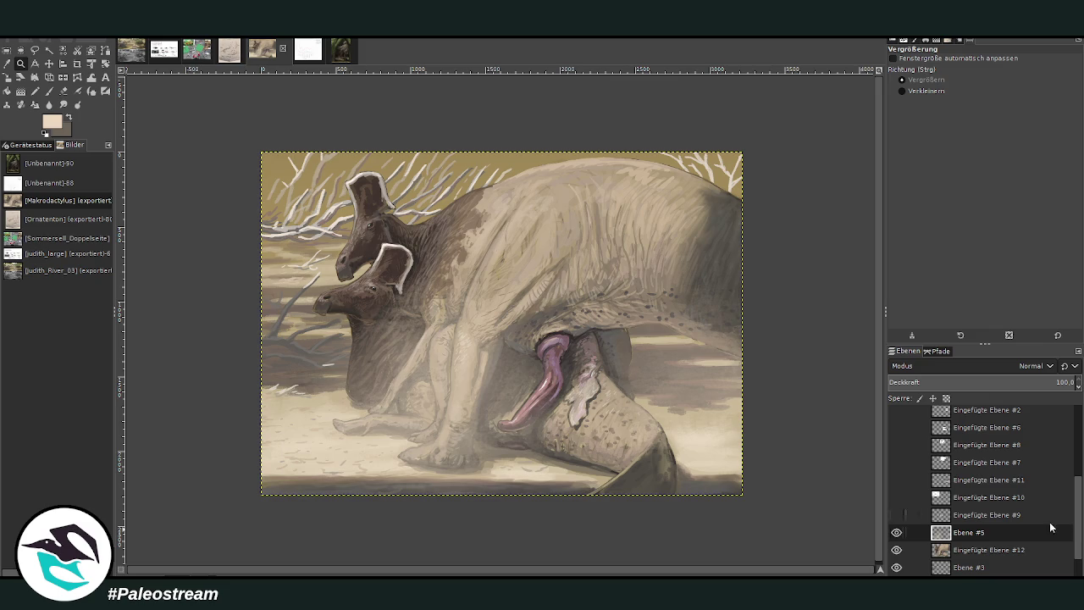
scroll(1077, 529, "down", 2)
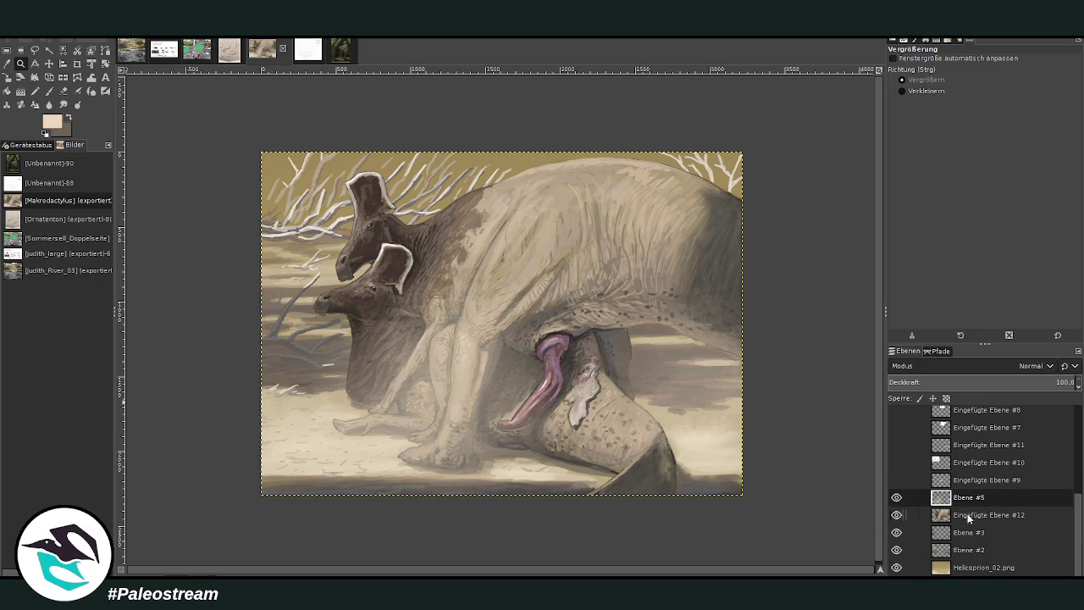
left_click(970, 515)
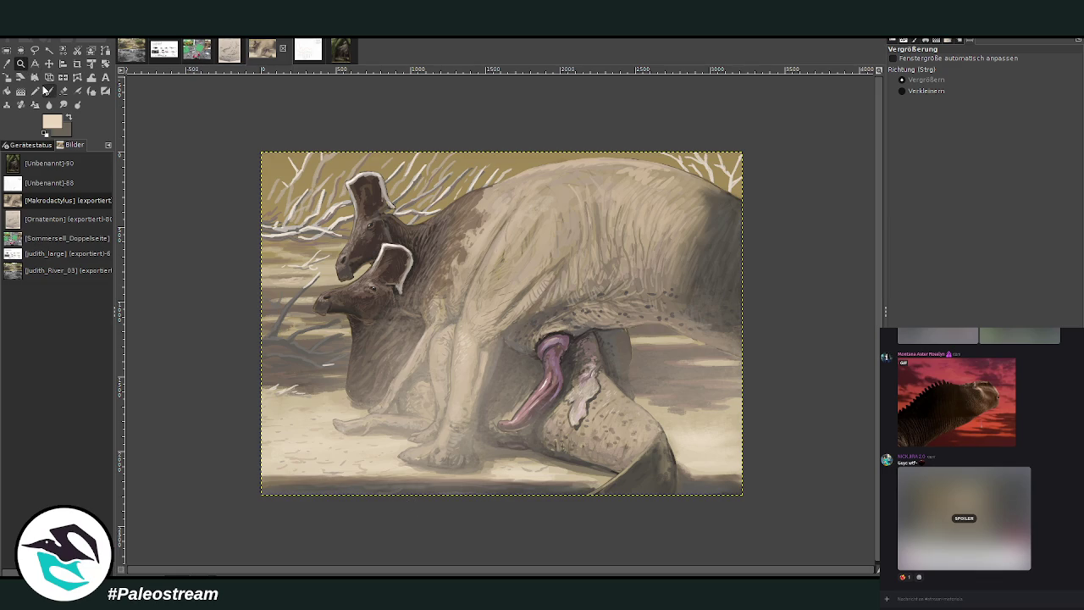
left_click_drag(519, 259, 670, 464)
Zoom onto the tongue and hip, sample the greyish beige skin, set brush size 45 and opacity 60.9.
left_click_drag(370, 184, 539, 477)
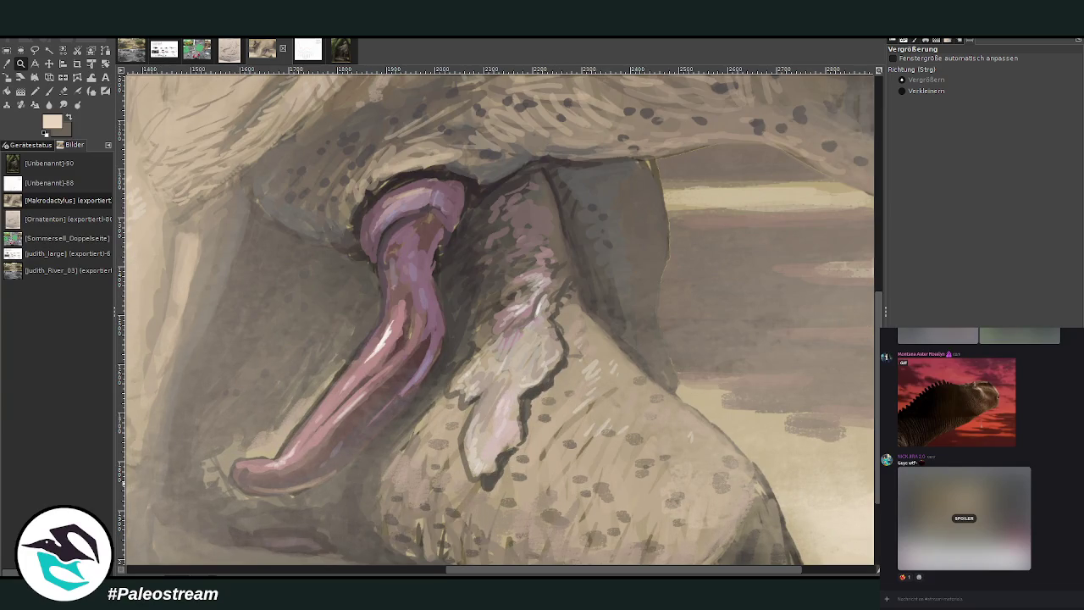
left_click(7, 62)
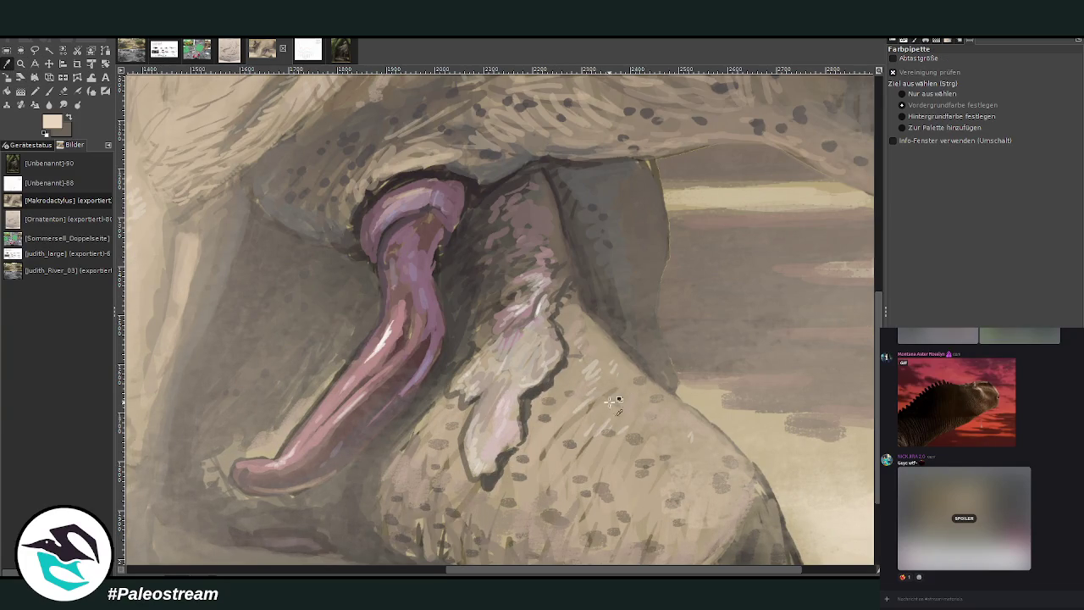
left_click(593, 366)
key("p")
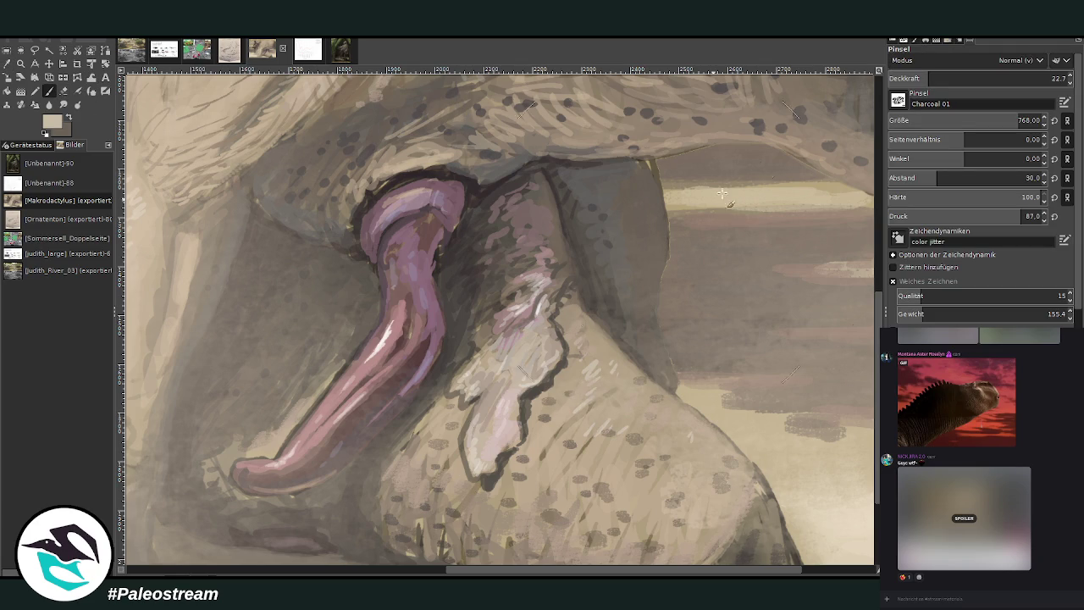
left_click(995, 76)
left_click(914, 120)
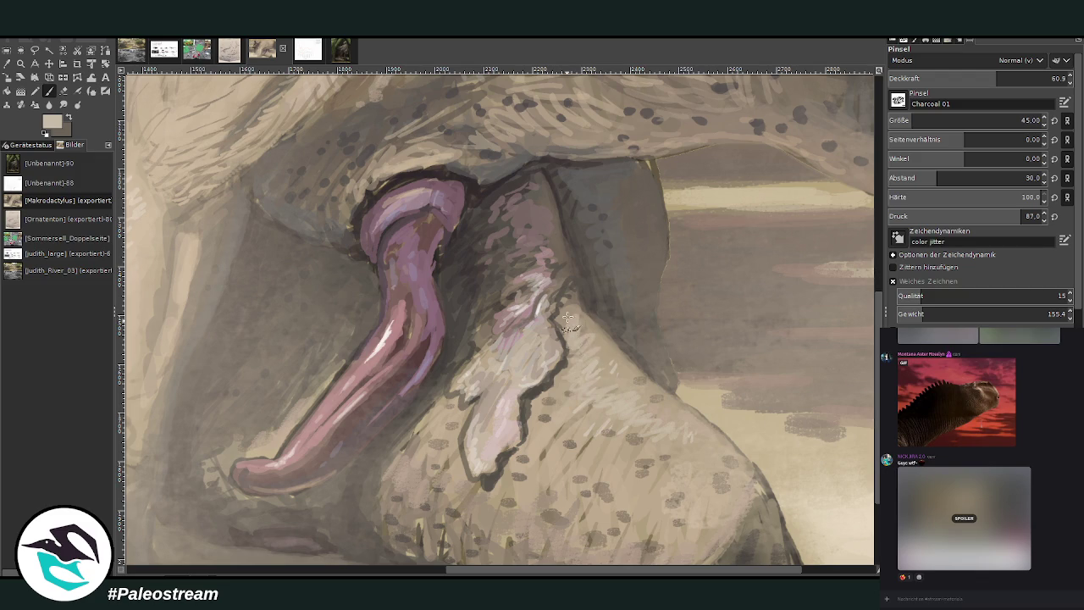
Sample a darker skin colour and raise the brush opacity to 71.9.
left_click(7, 64)
left_click(464, 515)
key("p")
left_click(1021, 76)
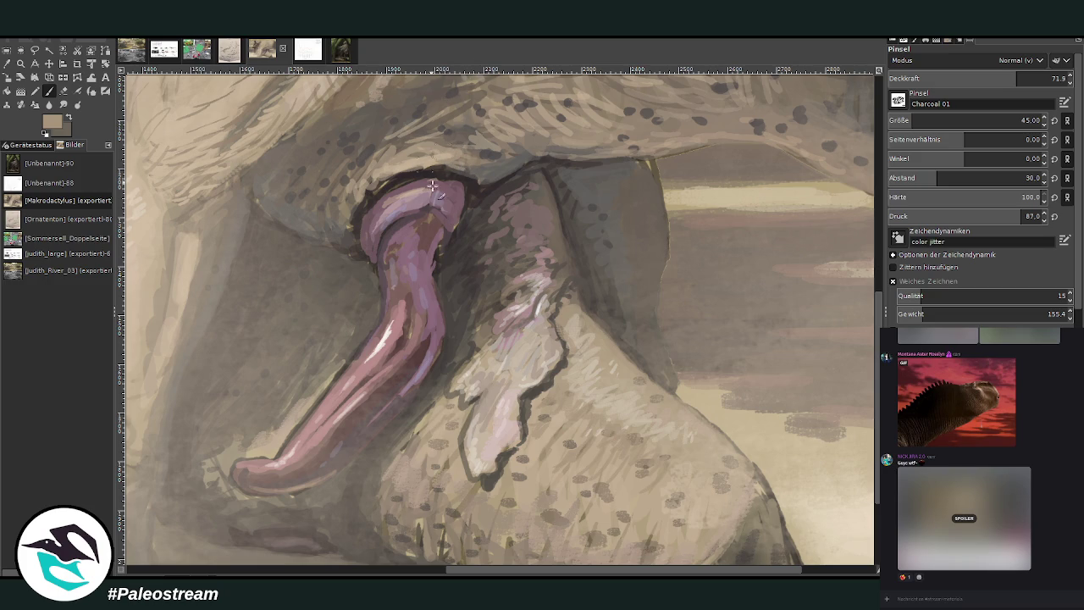
scroll(511, 272, "down", 1)
scroll(511, 273, "down", 3)
Zoom far in on the belly and tail, sample a lighter skin colour, opacity 43.5.
key("z")
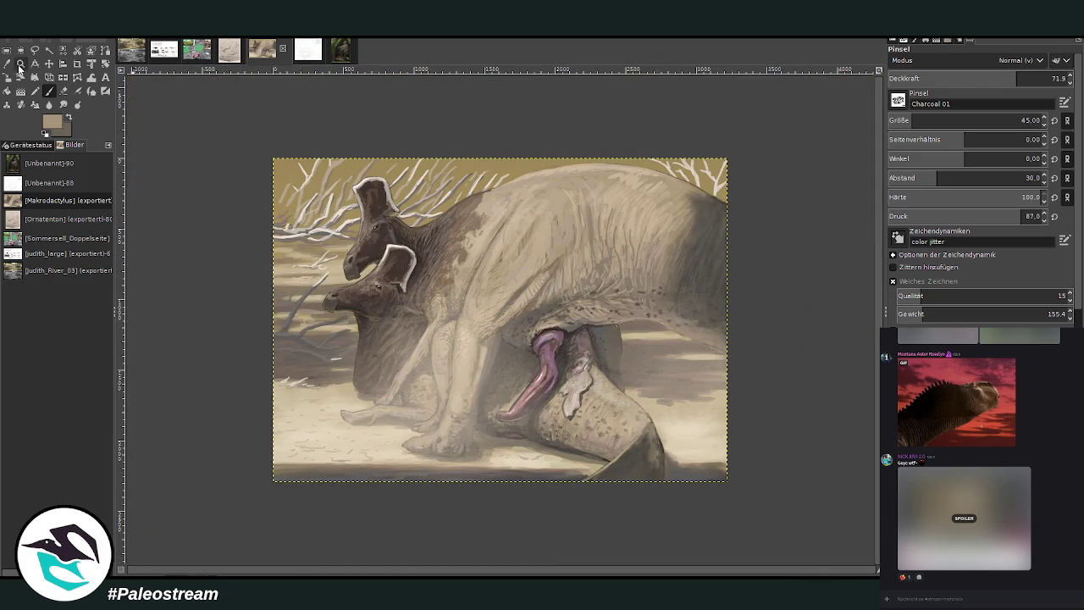
left_click_drag(557, 342, 659, 476)
key("o")
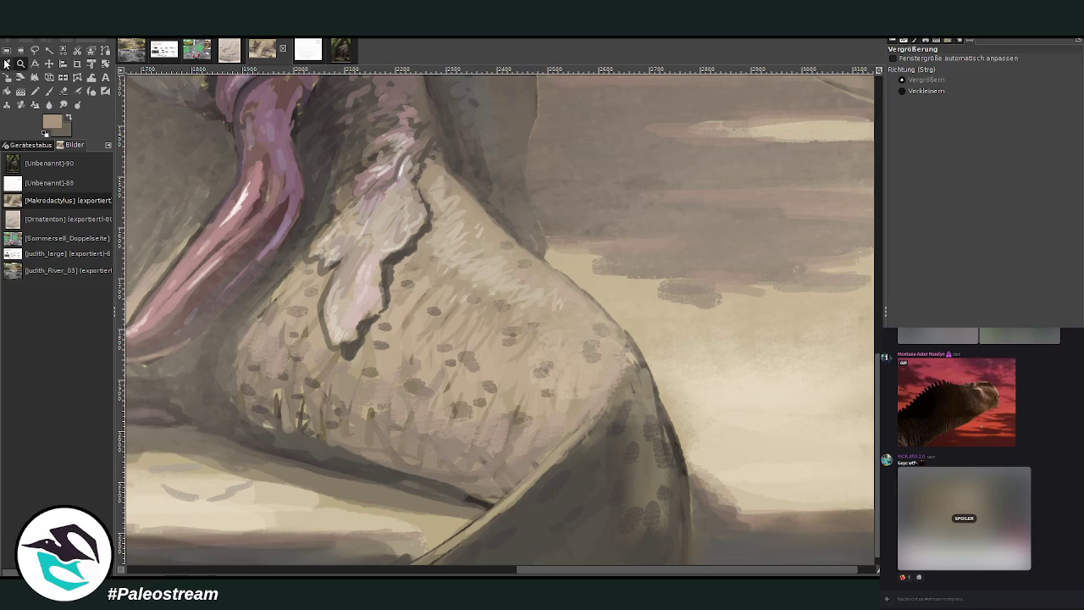
left_click(301, 515)
left_click(48, 91)
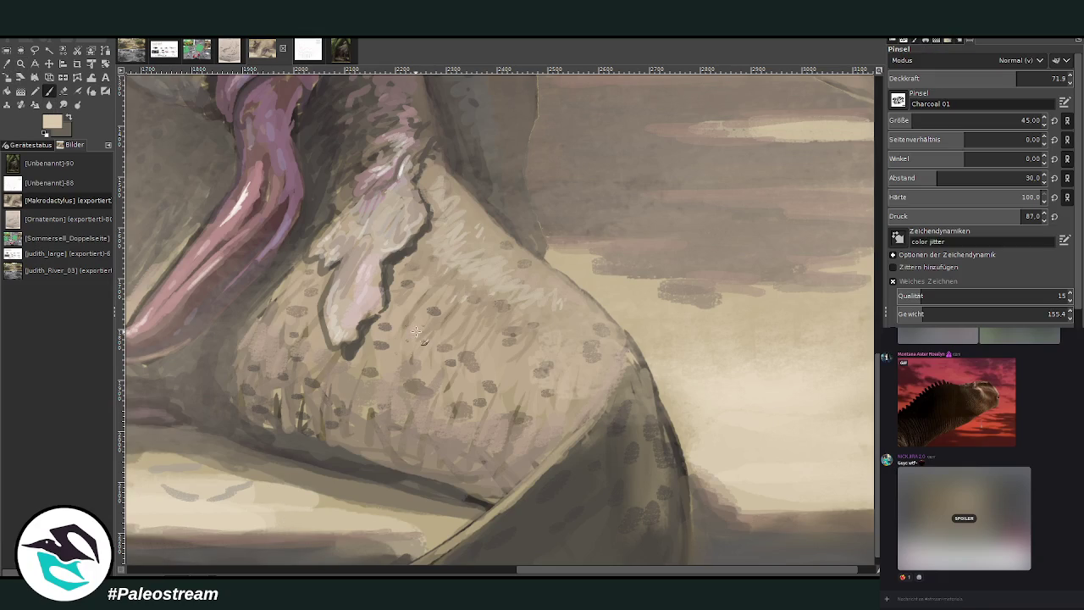
left_click(966, 78)
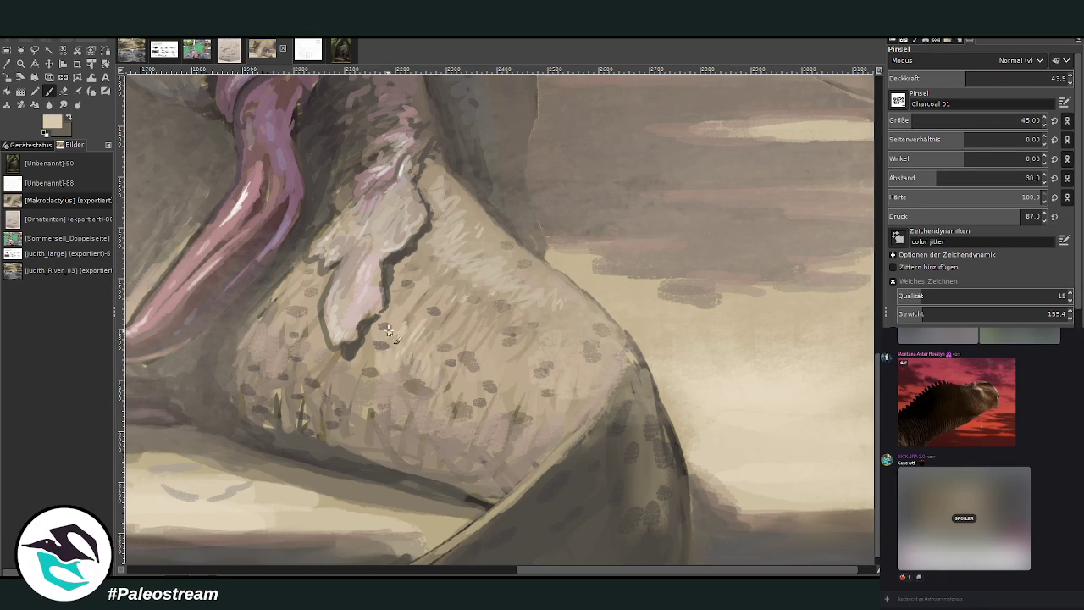
Hatch light strokes over the spotted skin and beside the pale fold.
mouse_move(498, 349)
left_mouse_down()
mouse_move(508, 406)
mouse_move(530, 422)
left_mouse_up()
mouse_move(478, 398)
left_mouse_down()
mouse_move(462, 373)
mouse_move(449, 398)
left_mouse_up()
left_click_drag(322, 307, 309, 339)
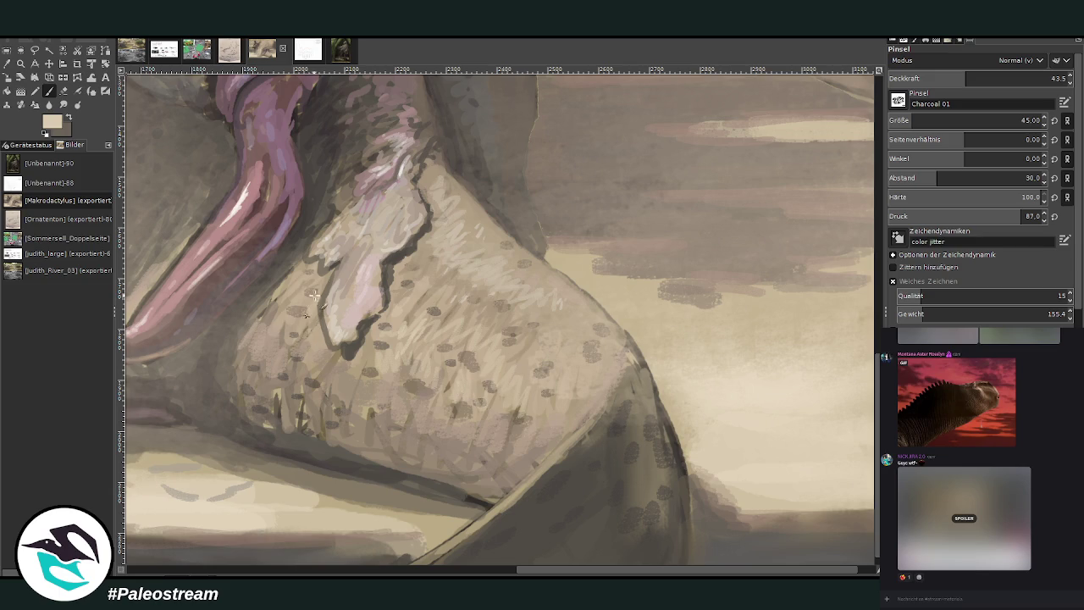
mouse_move(305, 284)
left_mouse_down()
mouse_move(275, 314)
mouse_move(313, 359)
left_mouse_up()
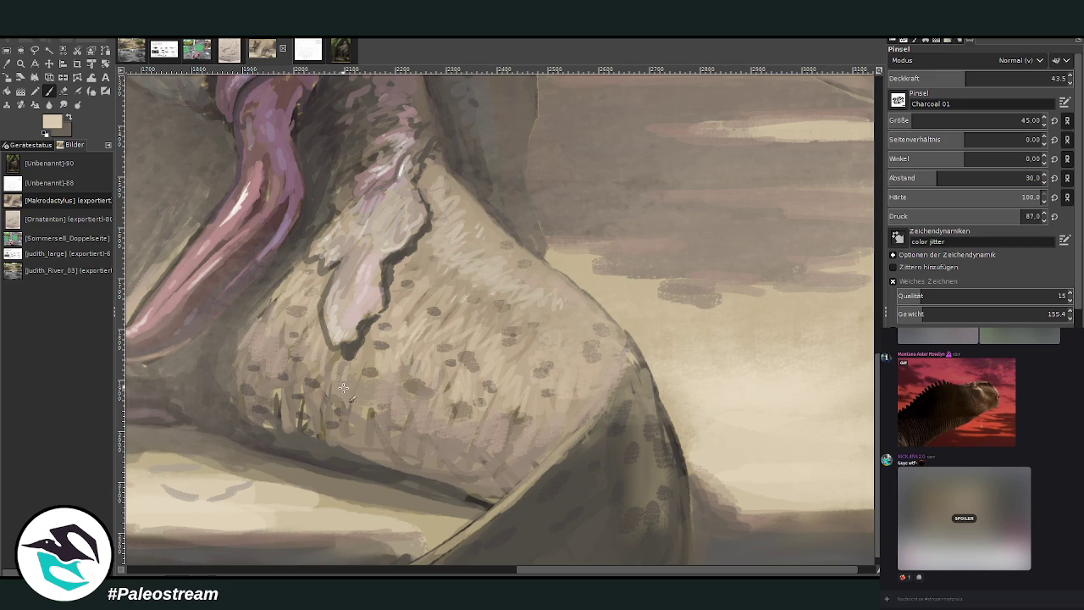
Sample darker greys at 67.2 opacity and darken the lower belly edge.
key("o")
left_click(477, 437)
key("p")
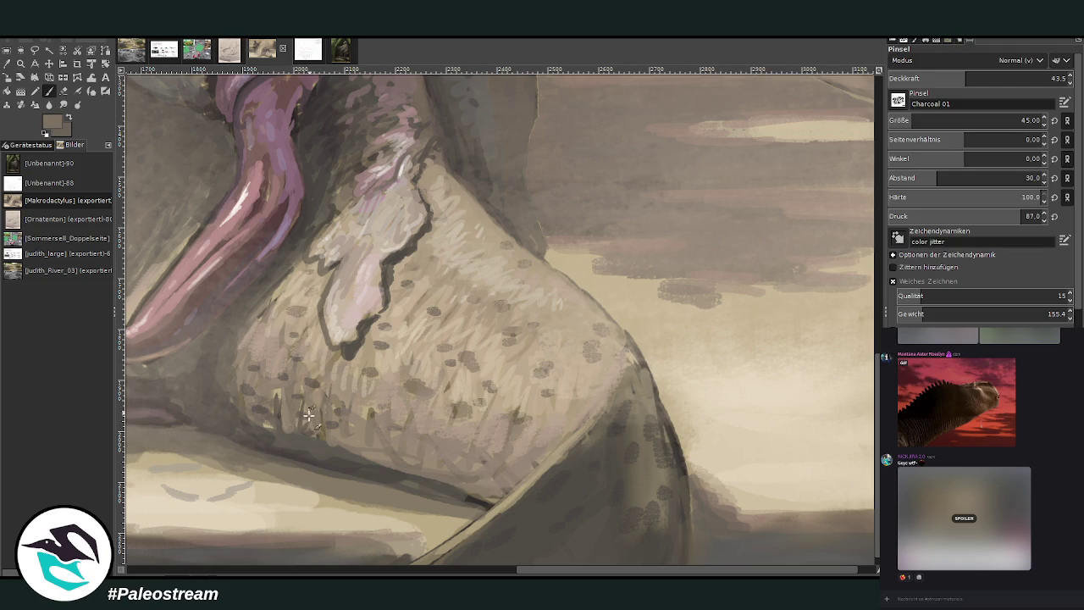
left_click_drag(966, 81, 1008, 81)
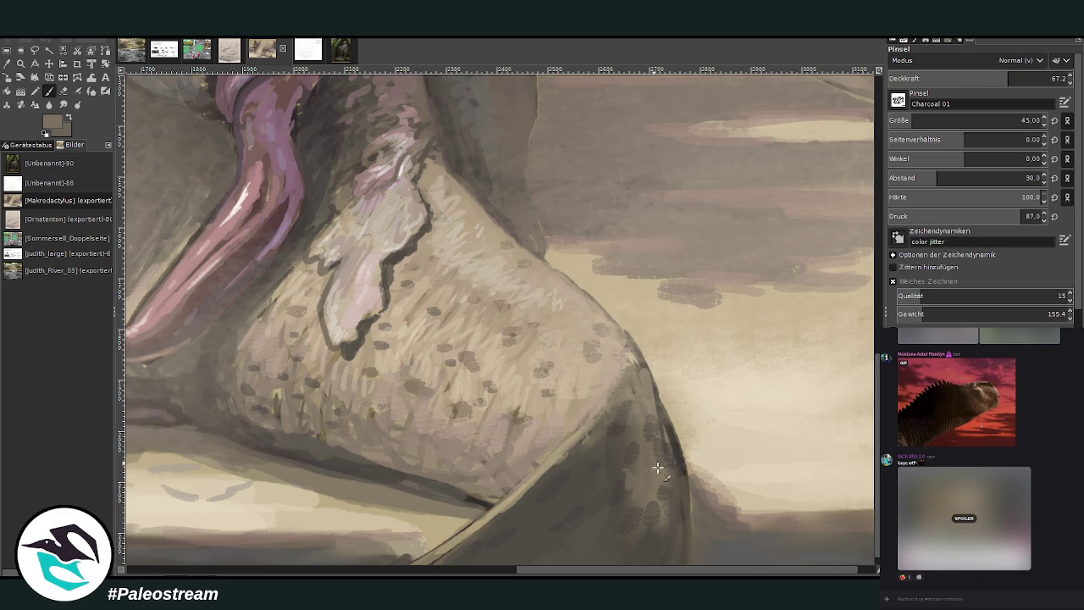
key("o")
left_click(600, 449)
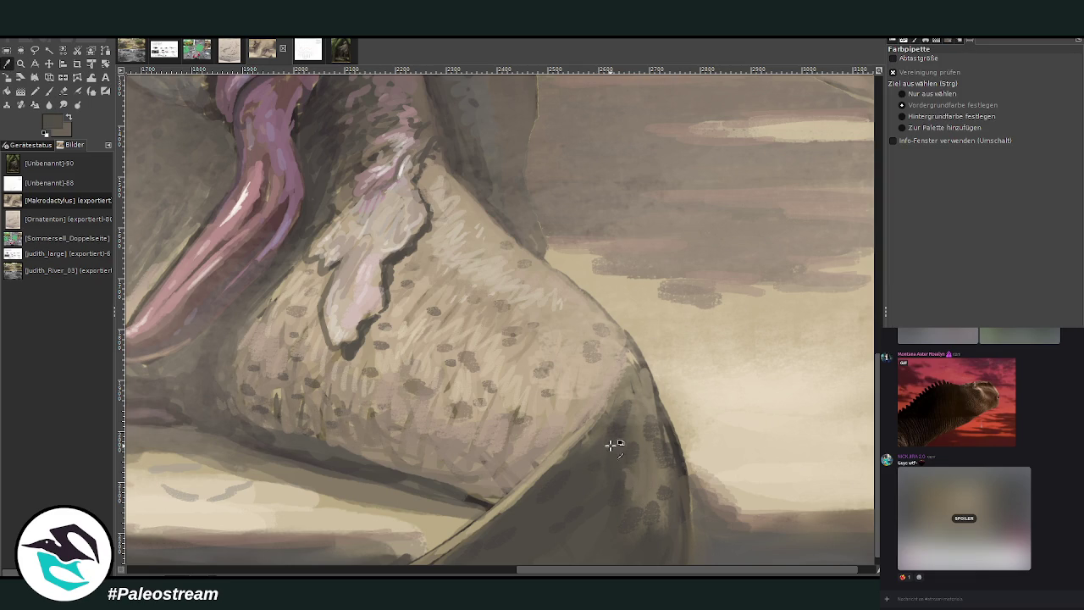
key("p")
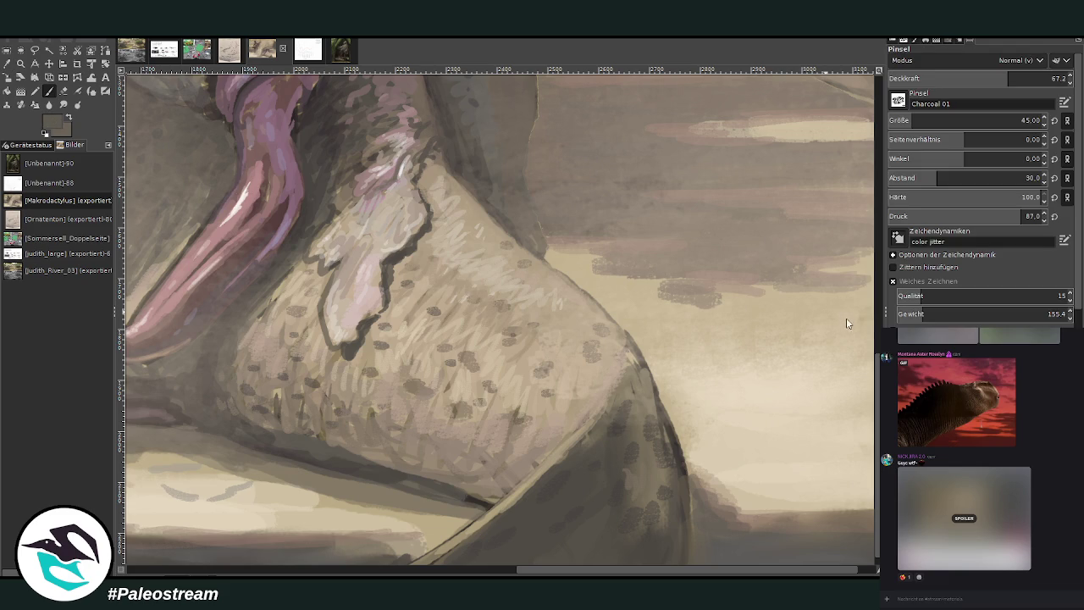
mouse_move(646, 475)
left_mouse_down()
mouse_move(660, 427)
mouse_move(646, 383)
left_mouse_up()
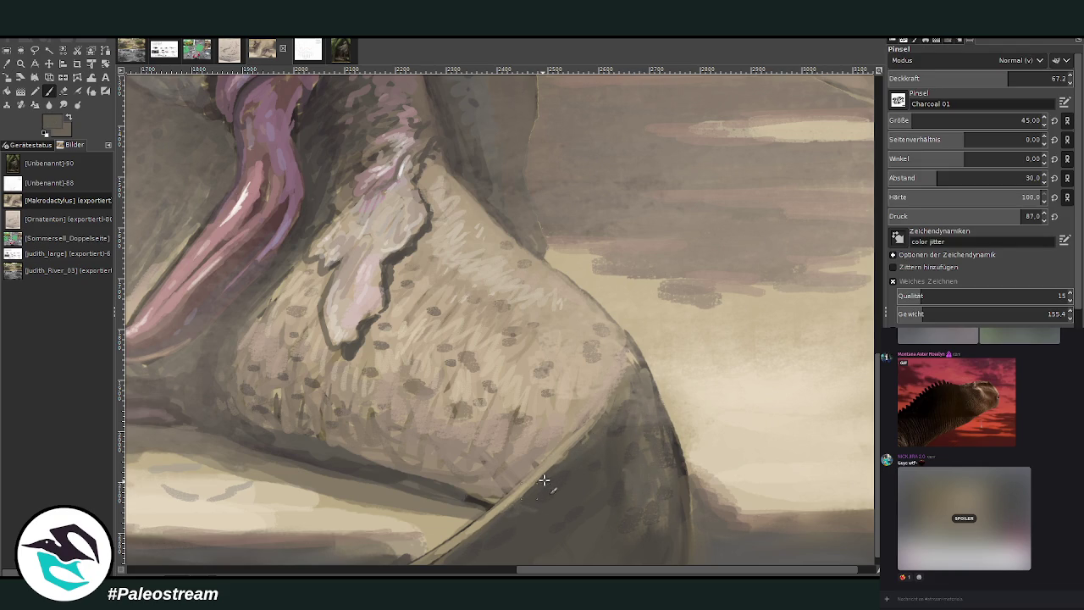
left_click_drag(566, 454, 464, 542)
scroll(615, 372, "down", 3)
scroll(615, 372, "down", 2)
Frame the full painting larger in view and select the Rotate tool.
left_click(20, 63)
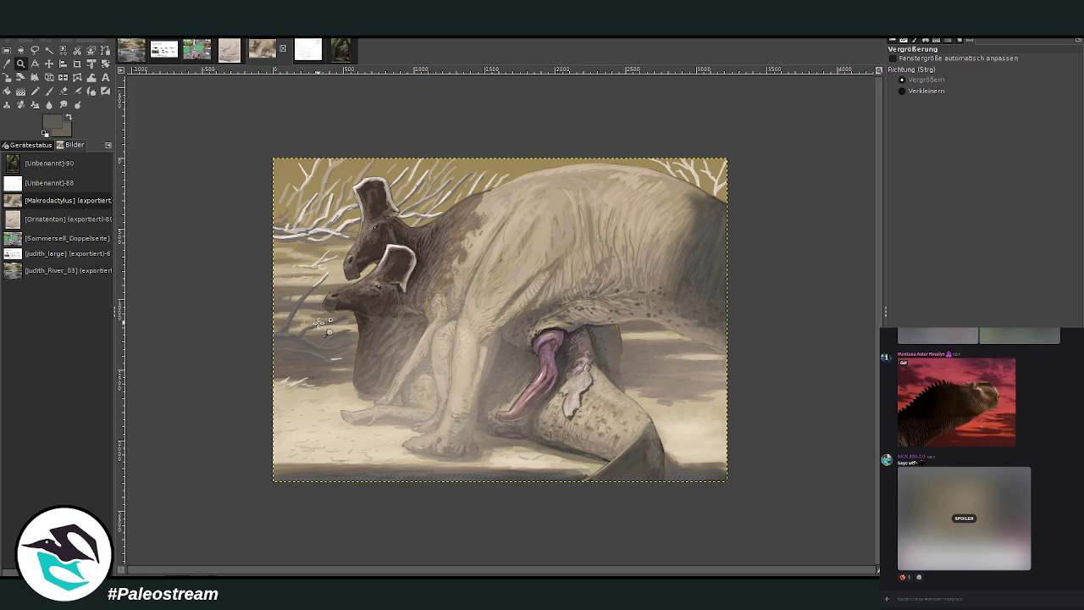
left_click_drag(257, 134, 736, 490)
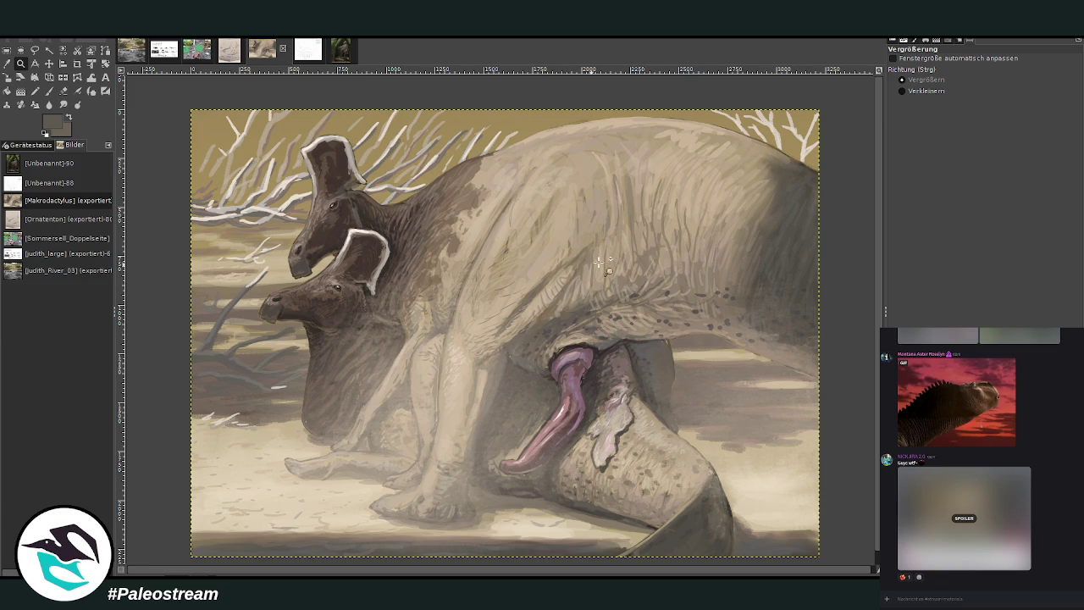
left_click(105, 64)
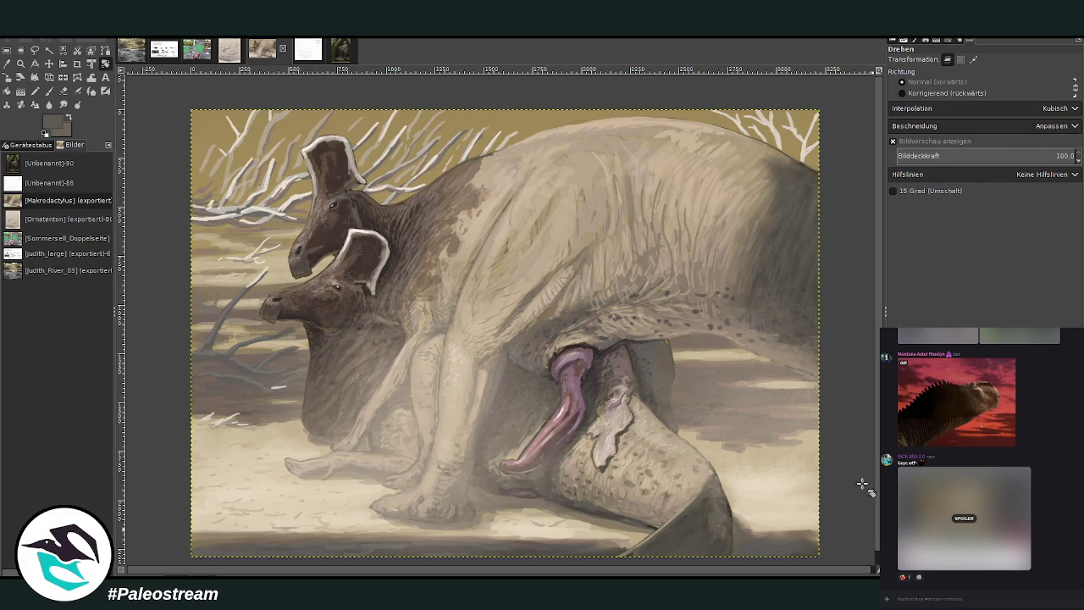
Tilt the painting layer by 1.51° and commit the rotation.
left_click(528, 354)
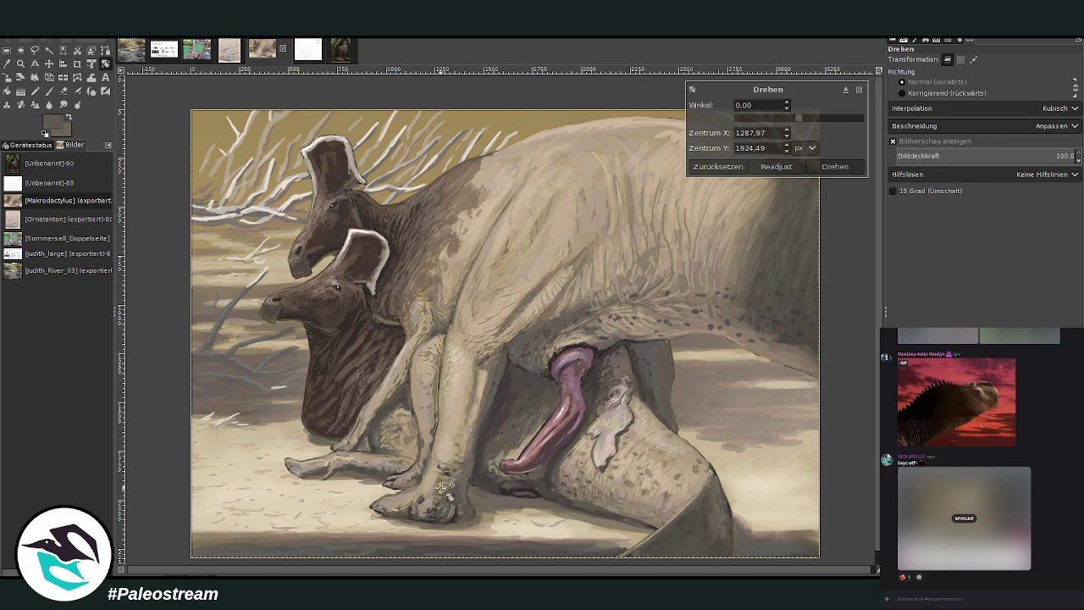
left_click_drag(718, 272, 721, 267)
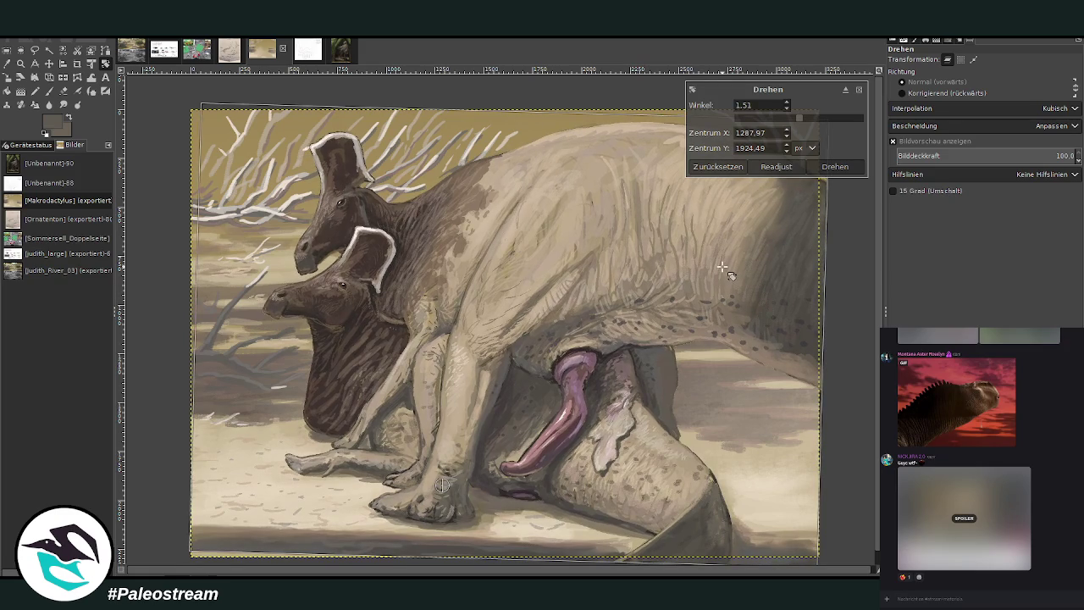
key("Return")
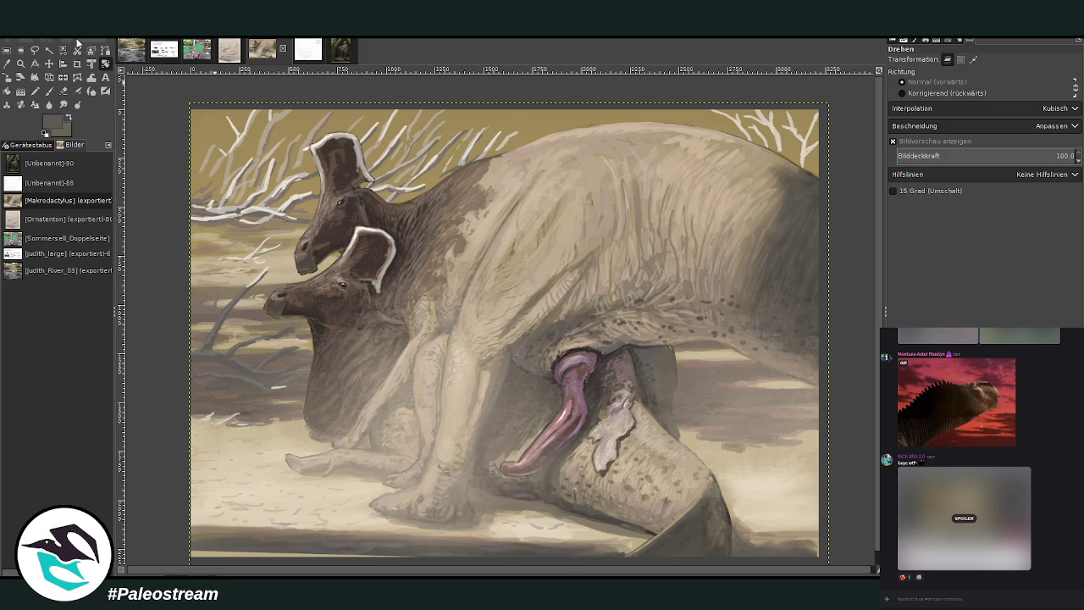
key("Return")
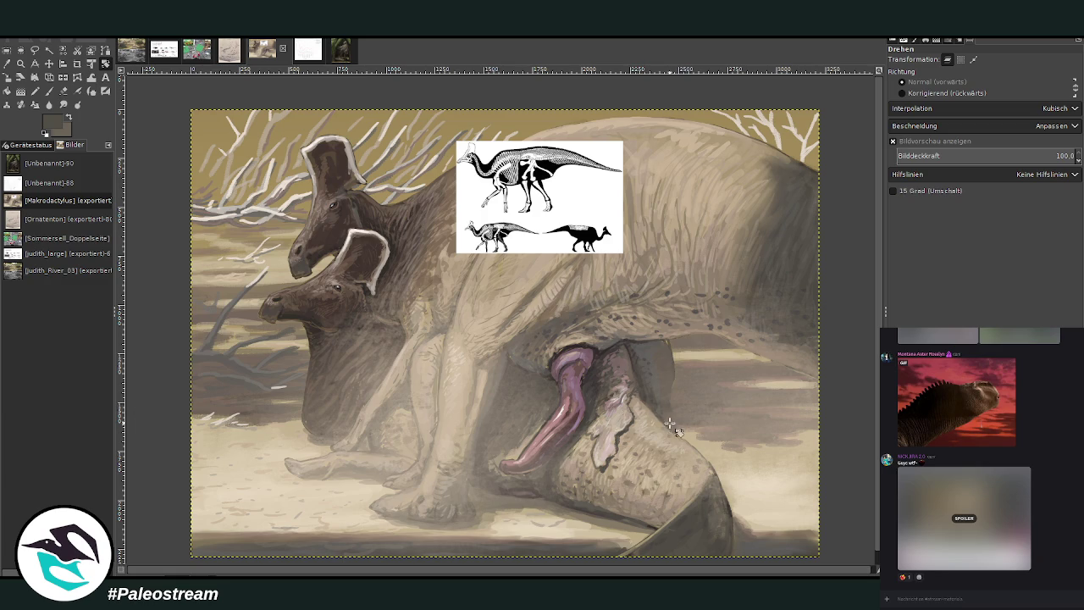
Zoom onto the tongue and hip area and lasso a freehand selection around the tongue.
left_click(20, 63)
left_click_drag(346, 179, 753, 498)
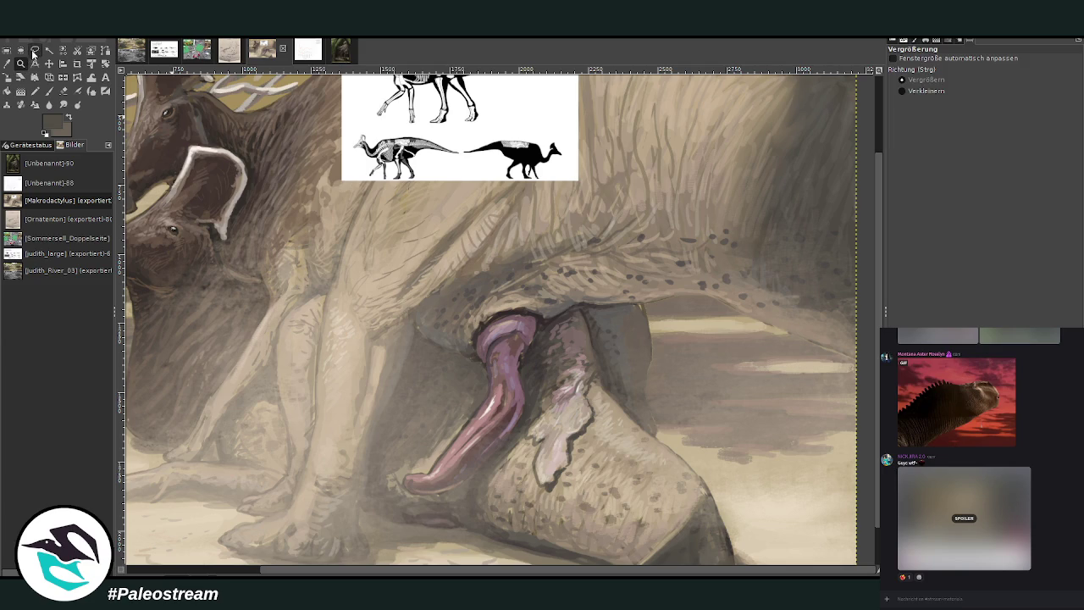
left_click(35, 50)
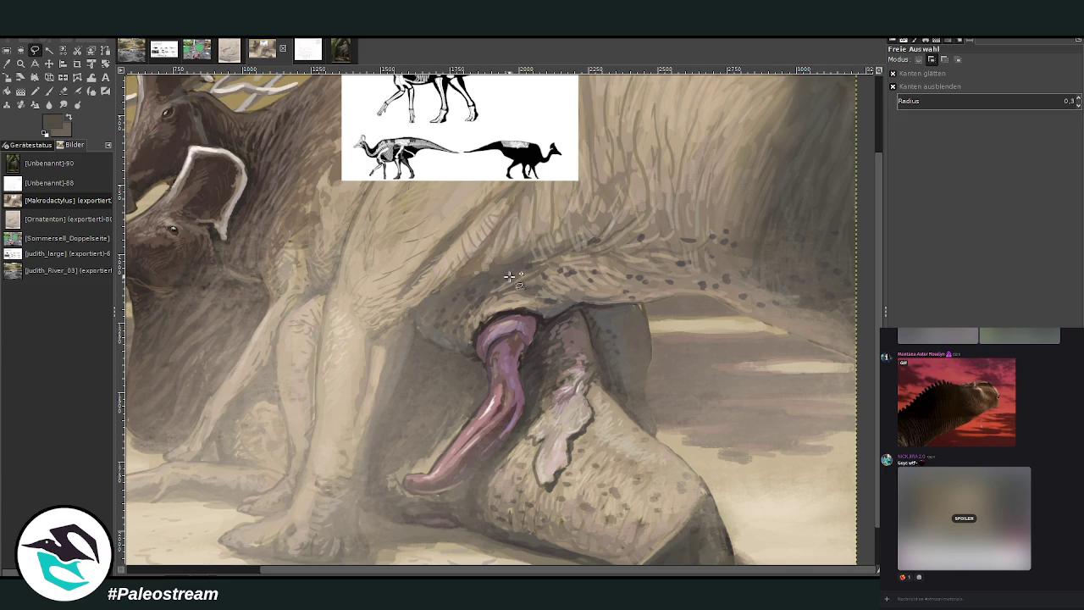
scroll(542, 352, "up", 3)
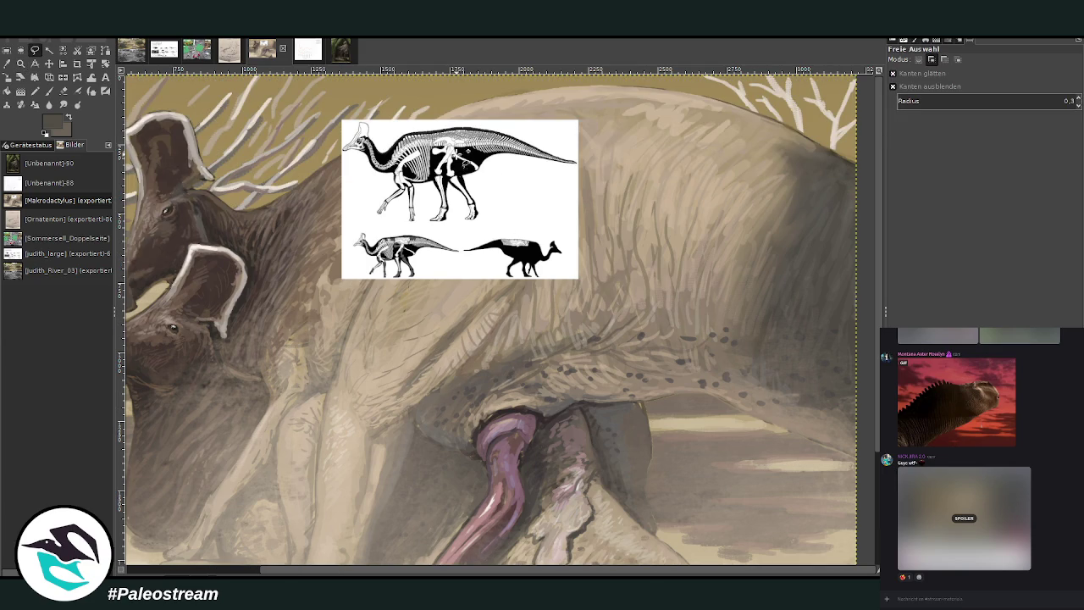
scroll(406, 392, "down", 4)
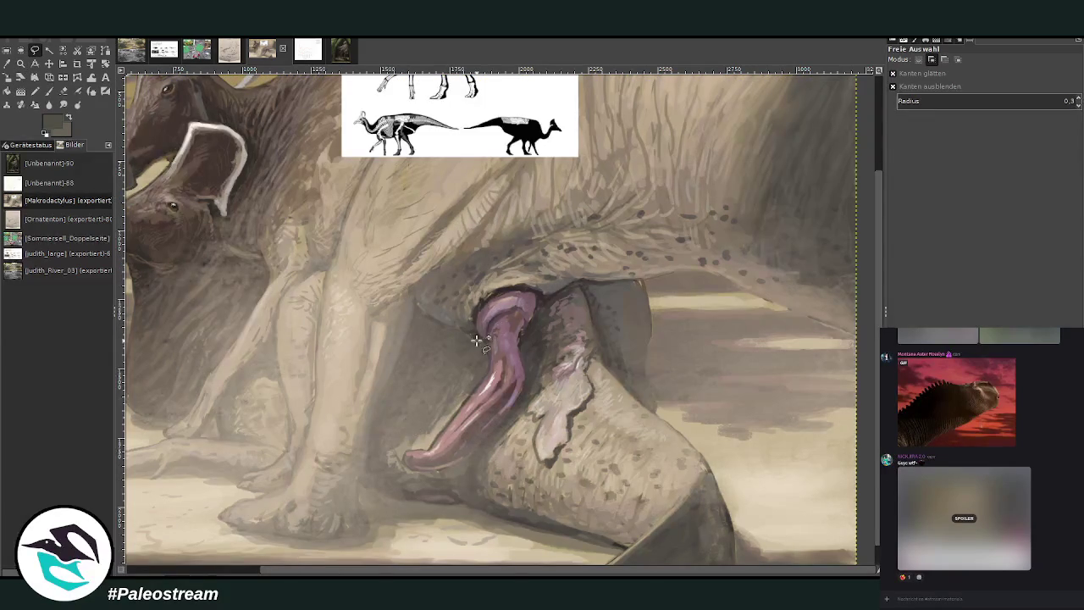
mouse_move(470, 347)
left_mouse_down()
mouse_move(520, 265)
mouse_move(534, 333)
mouse_move(501, 442)
mouse_move(402, 447)
mouse_move(428, 444)
mouse_move(474, 358)
left_mouse_up()
key("Return")
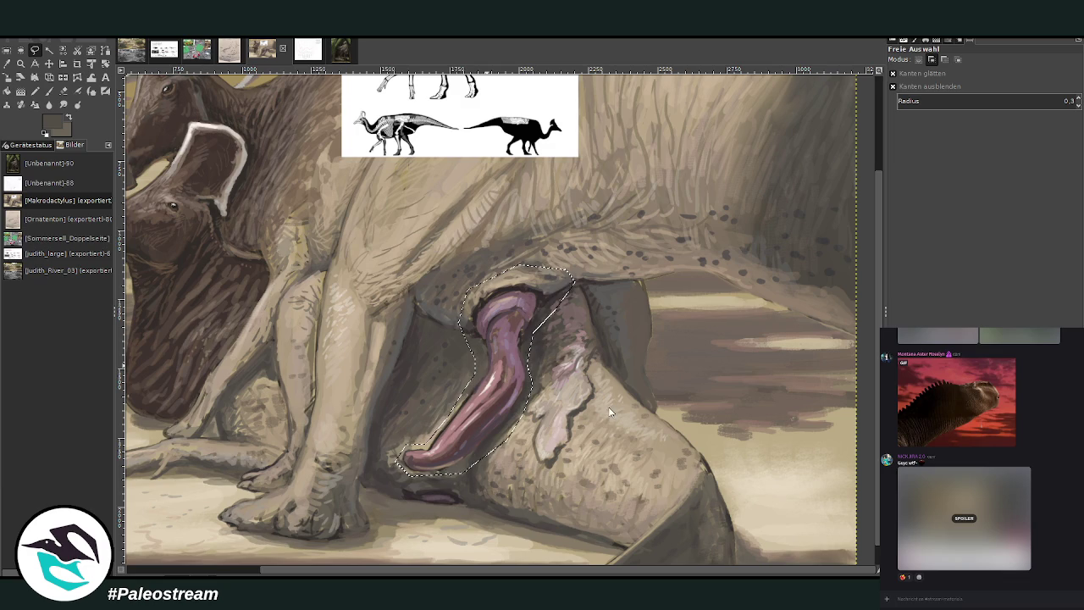
Float a copy of the selected purple shape and move it up and to the right.
key("ctrl+c")
key("ctrl+v")
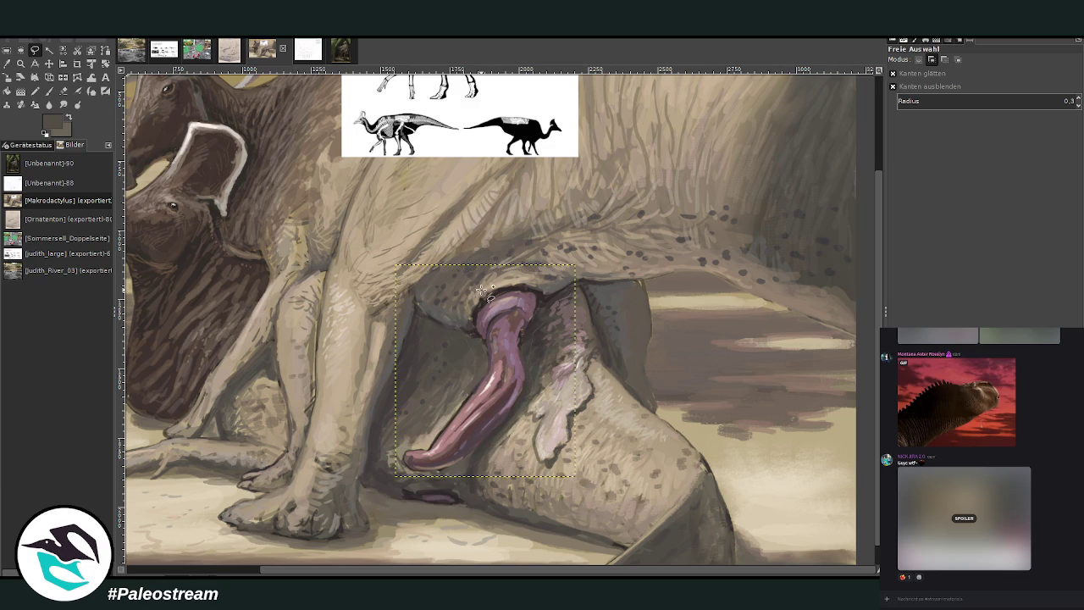
left_click(48, 63)
left_click_drag(503, 364, 564, 346)
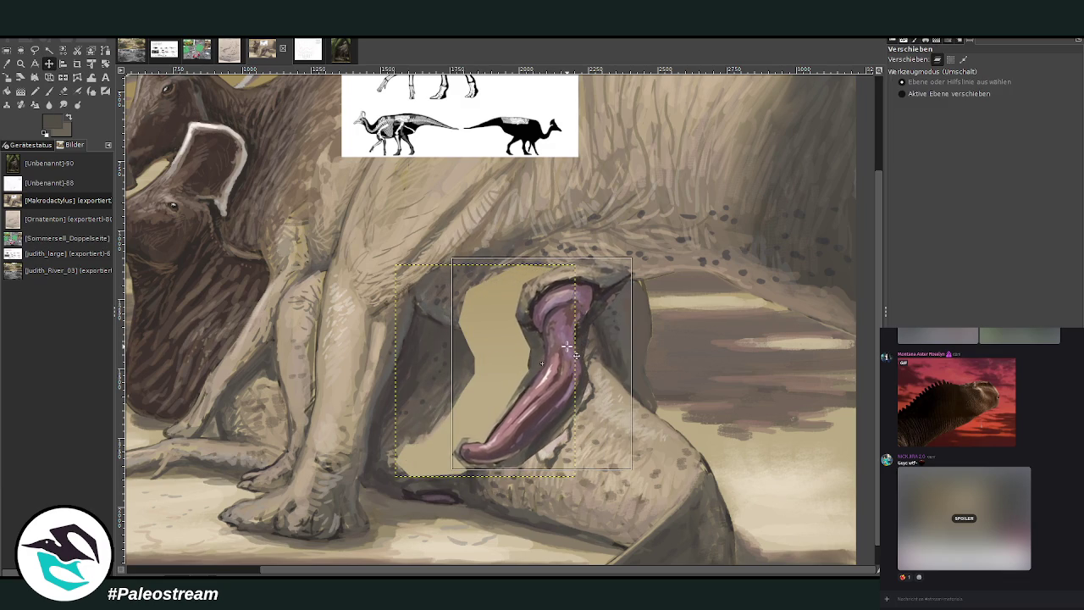
left_click_drag(564, 346, 596, 340)
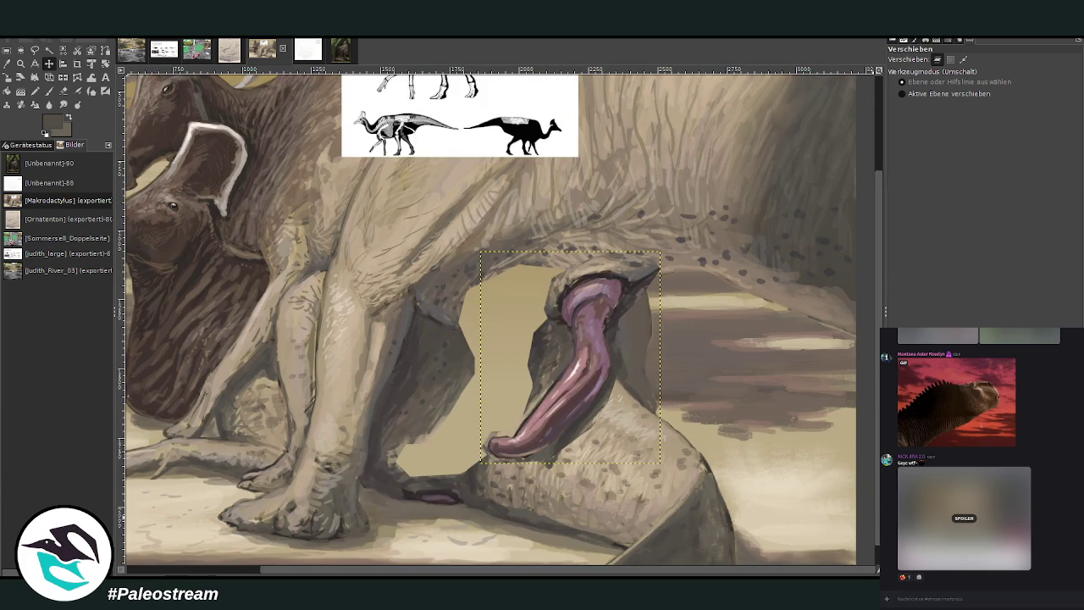
Delete the floating purple shape and clear the selection.
key("Delete")
key("ctrl+shift+a")
left_click(35, 49)
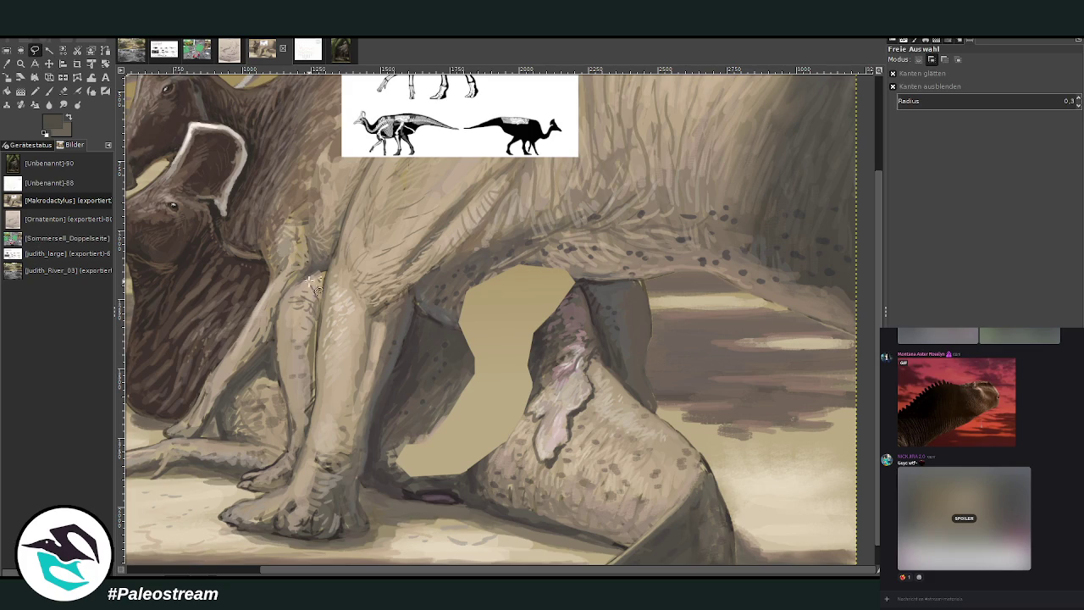
Lasso the pale patch under the belly and shift it up and to the left.
mouse_move(580, 339)
left_mouse_down()
mouse_move(513, 429)
mouse_move(594, 398)
left_mouse_up()
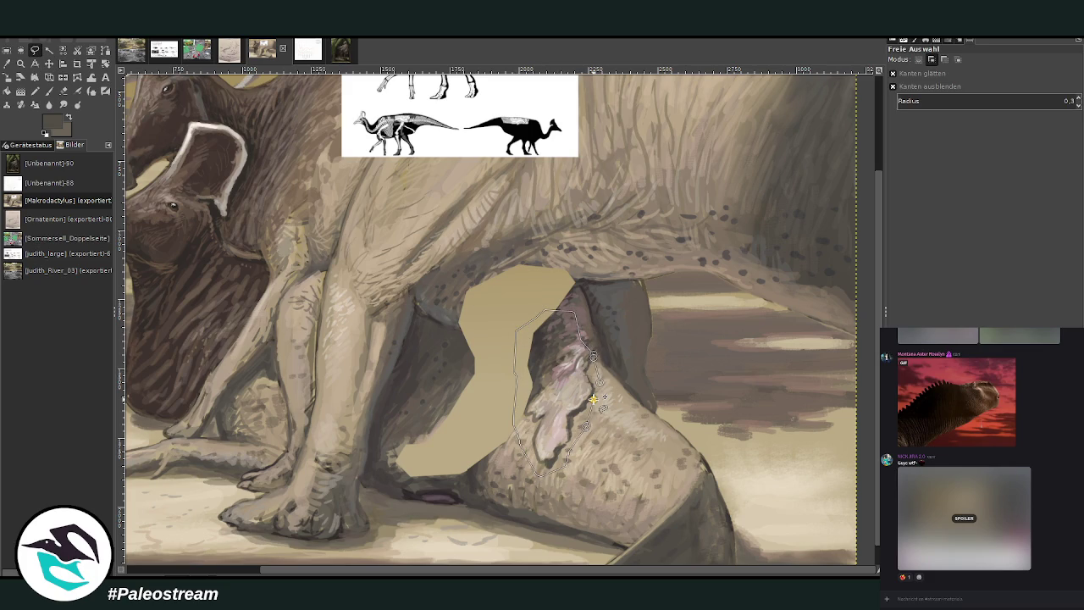
left_click_drag(594, 398, 585, 347)
key("shift+s")
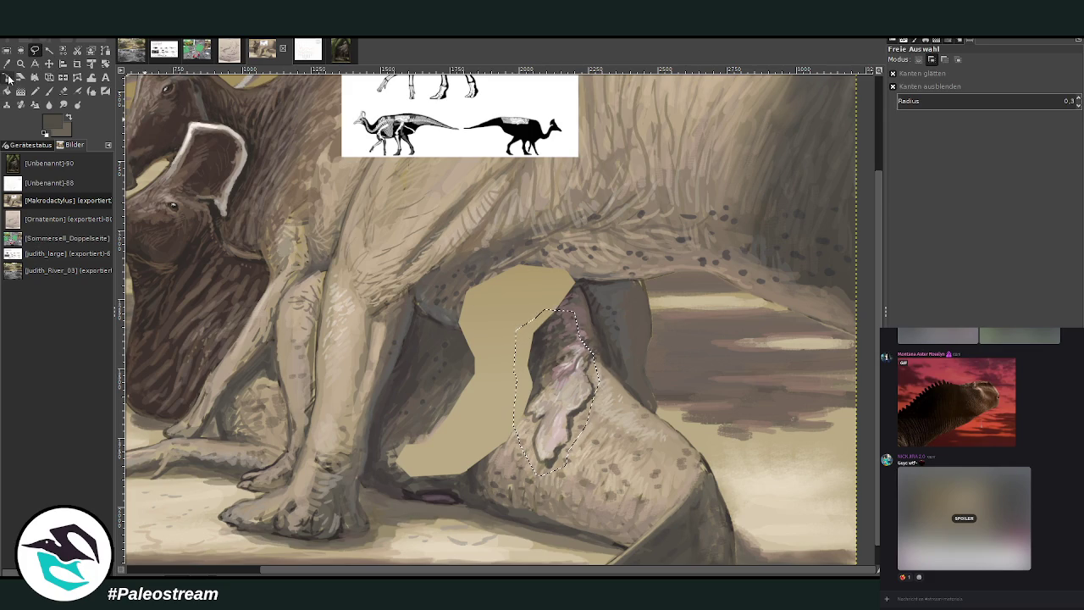
left_click(477, 404)
left_click_drag(567, 407, 528, 366)
key("Return")
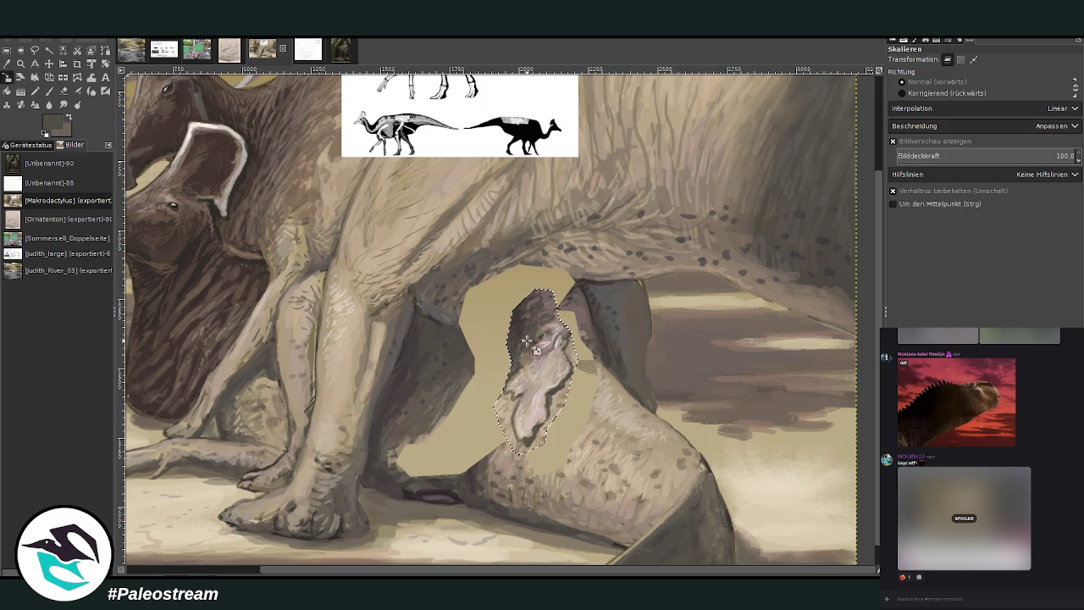
key("ctrl+shift+a")
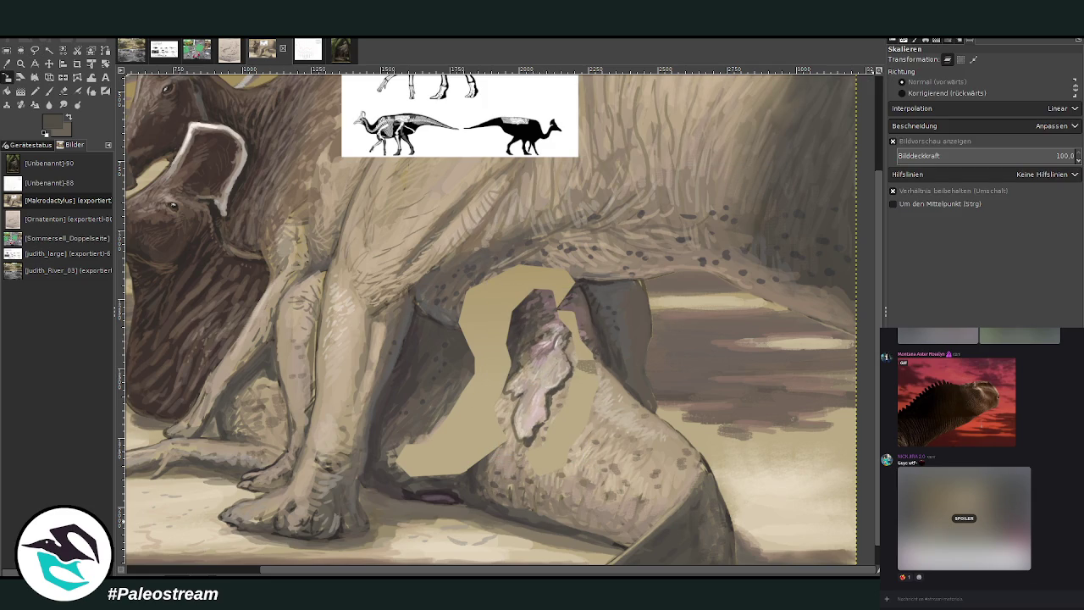
Undo to restore the purple shape, then nudge the painting layer slightly up-left.
key("ctrl+z")
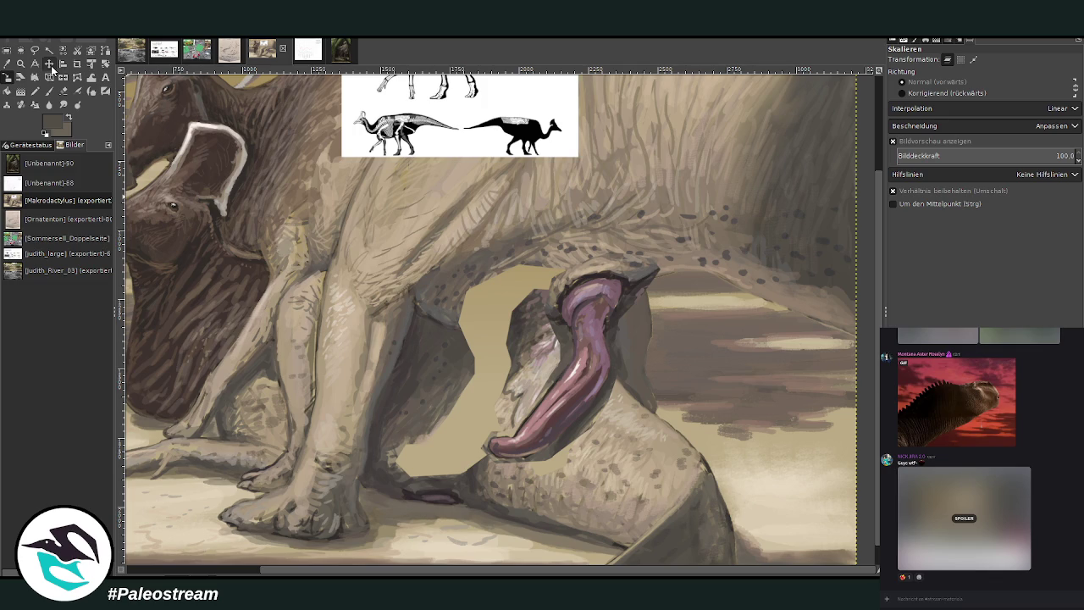
left_click(49, 64)
left_click_drag(506, 337, 499, 335)
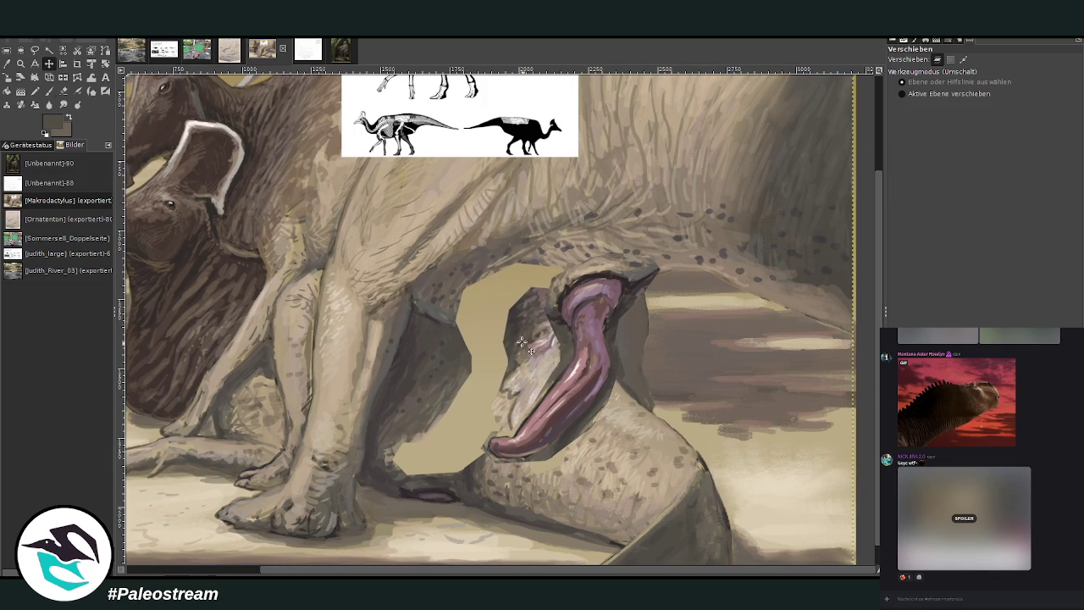
Undo the layer nudge, activate the full-size painting layer, and switch to the Paintbrush.
key("ctrl+z")
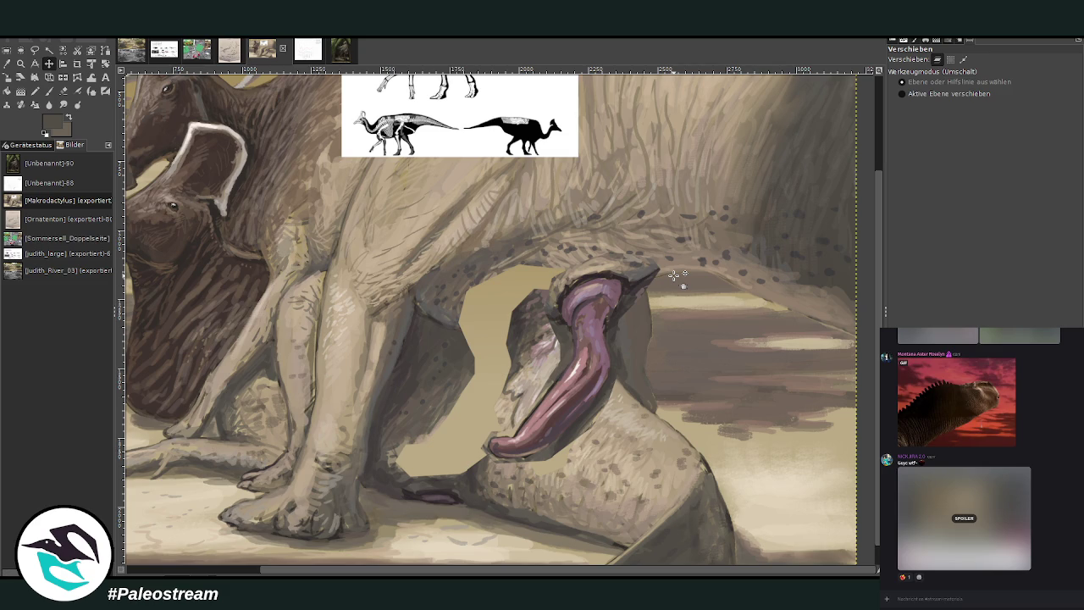
key("z")
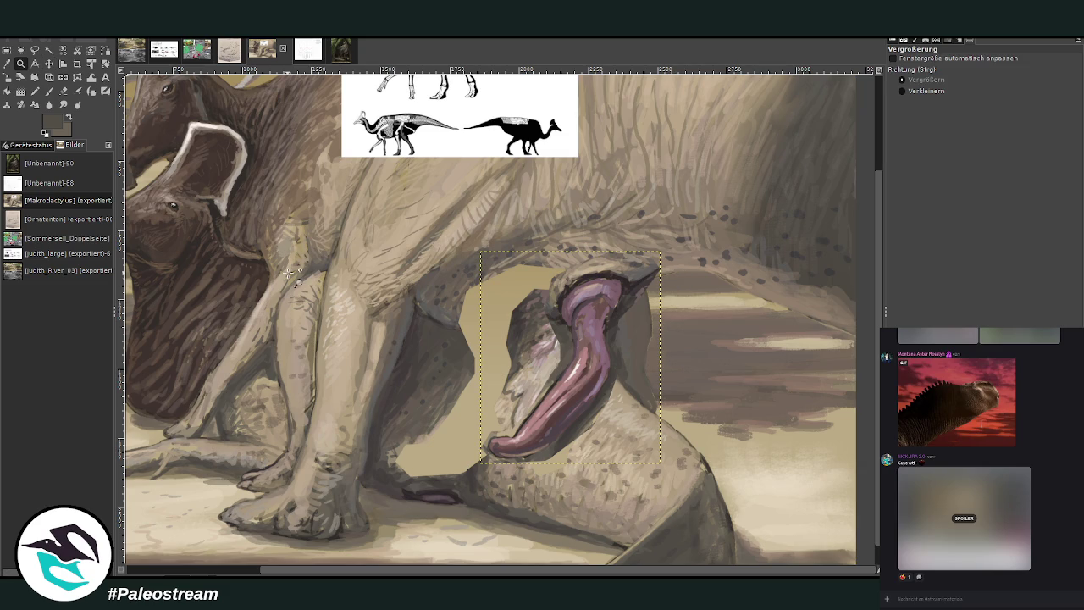
key("m")
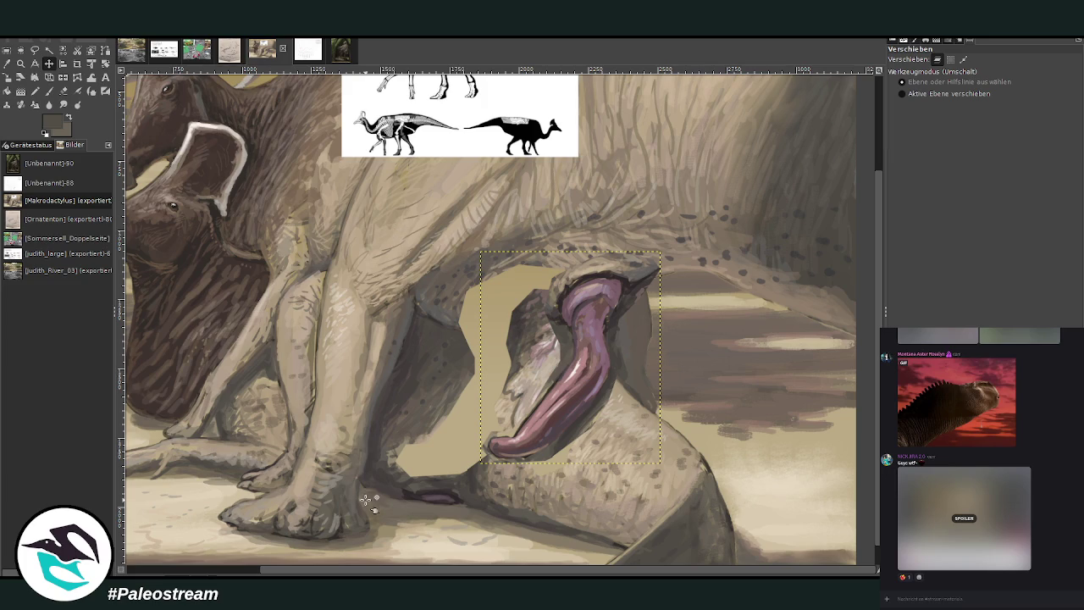
key("Page_Down")
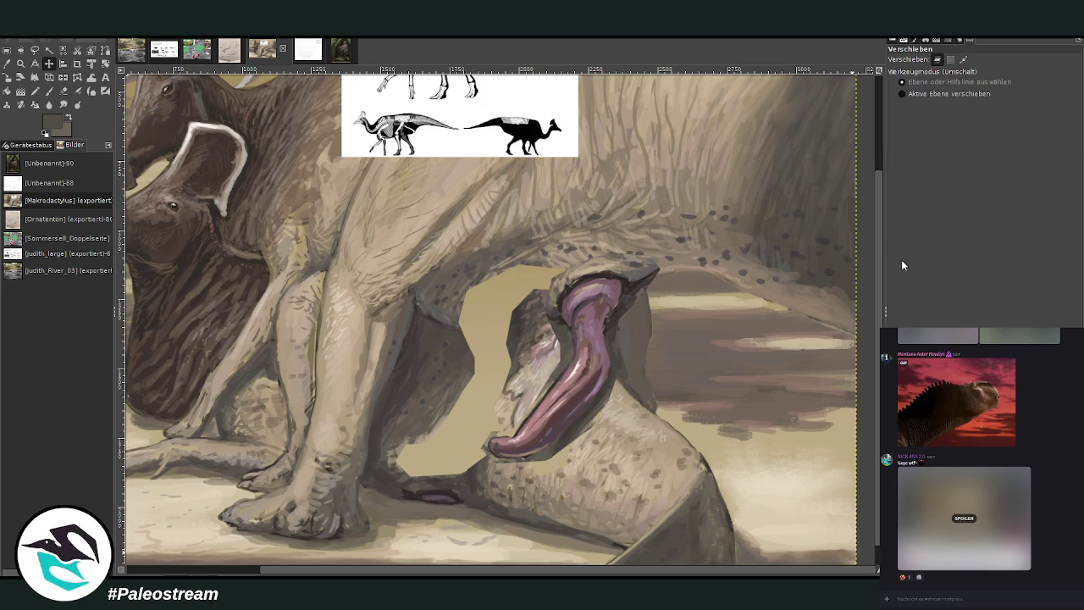
key("z")
key("o")
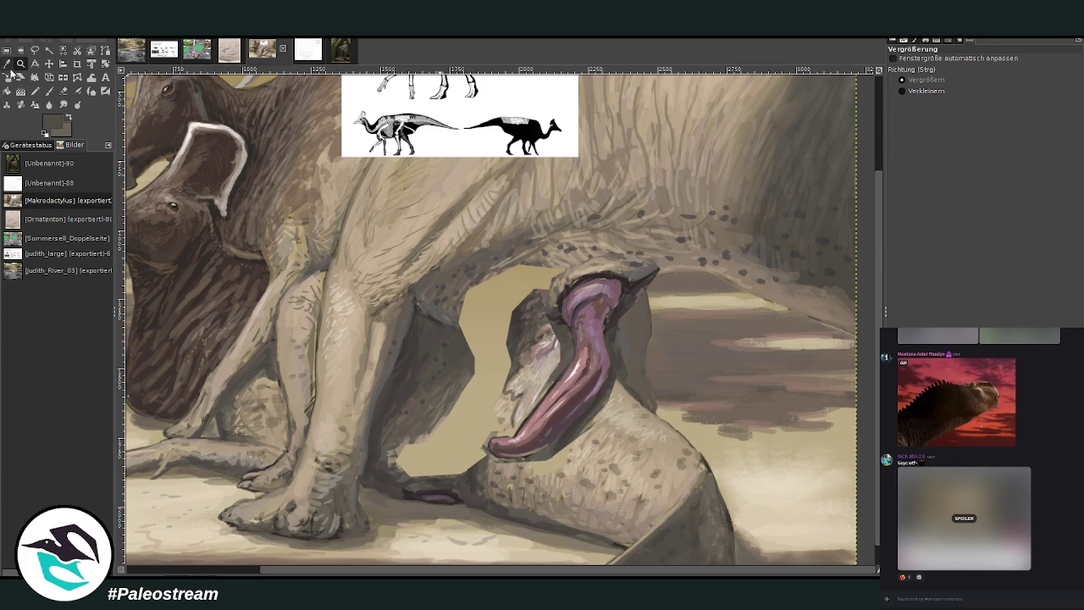
left_click(50, 90)
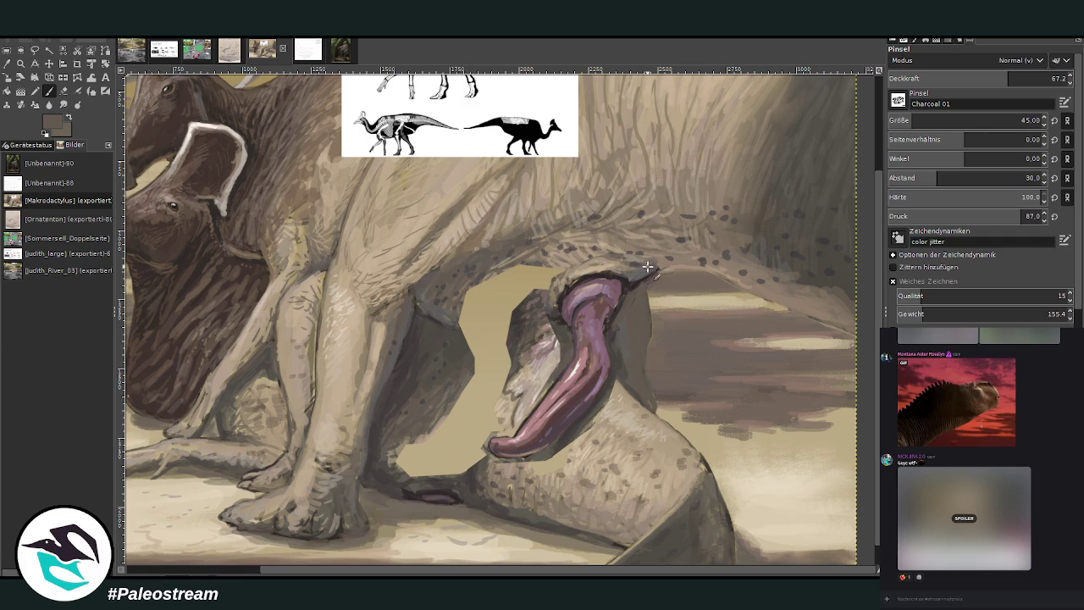
Sample beige and grey-brown tones and set the brush to 78.5 opacity, size 76.
left_click(682, 267, "ctrl")
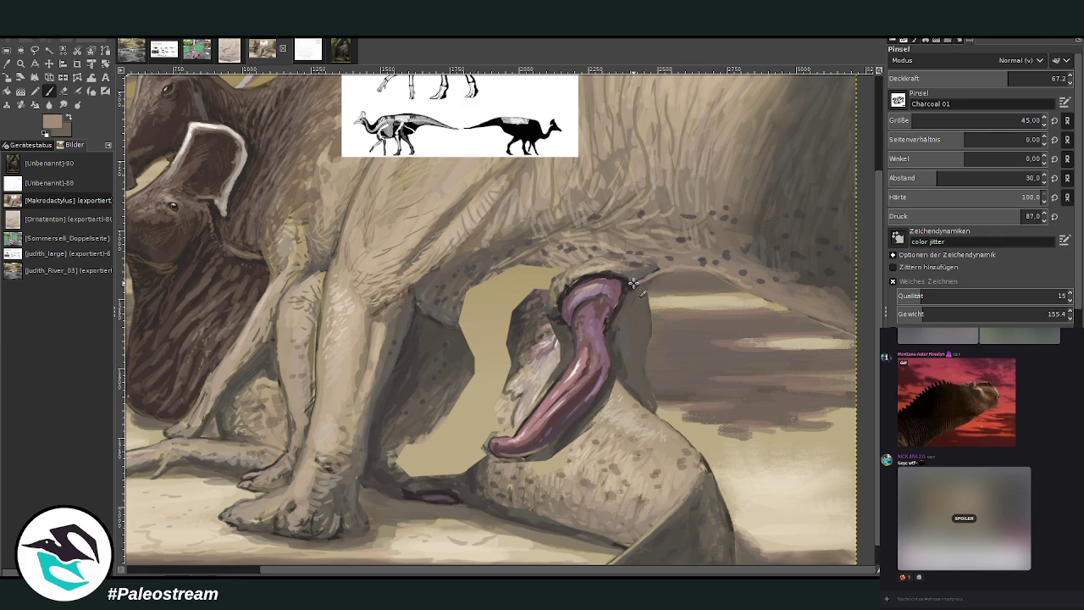
left_click(643, 272, "ctrl")
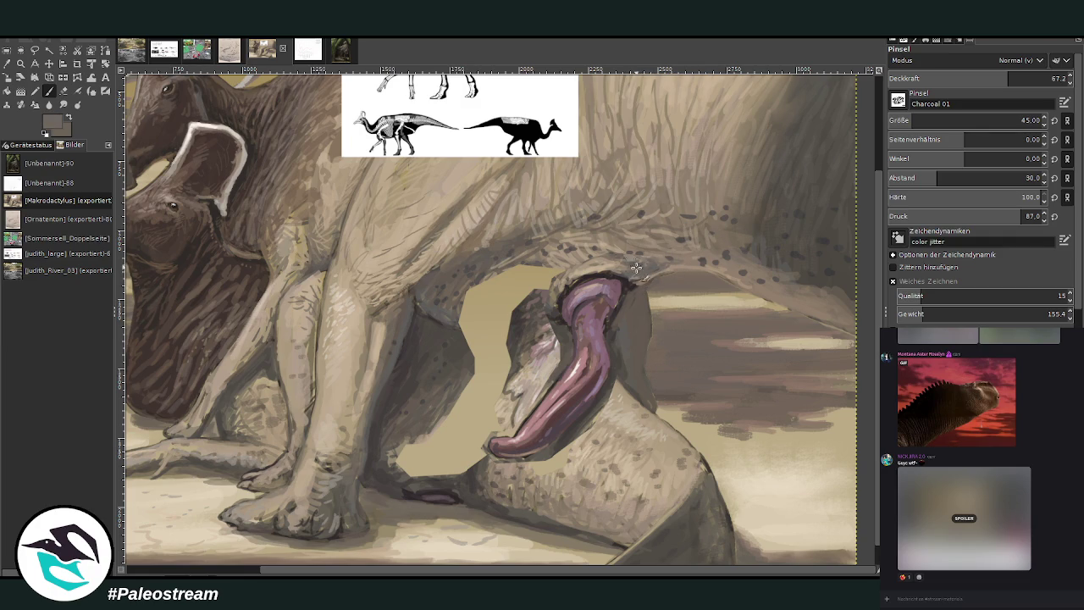
left_click_drag(910, 120, 923, 116)
left_click(1030, 78)
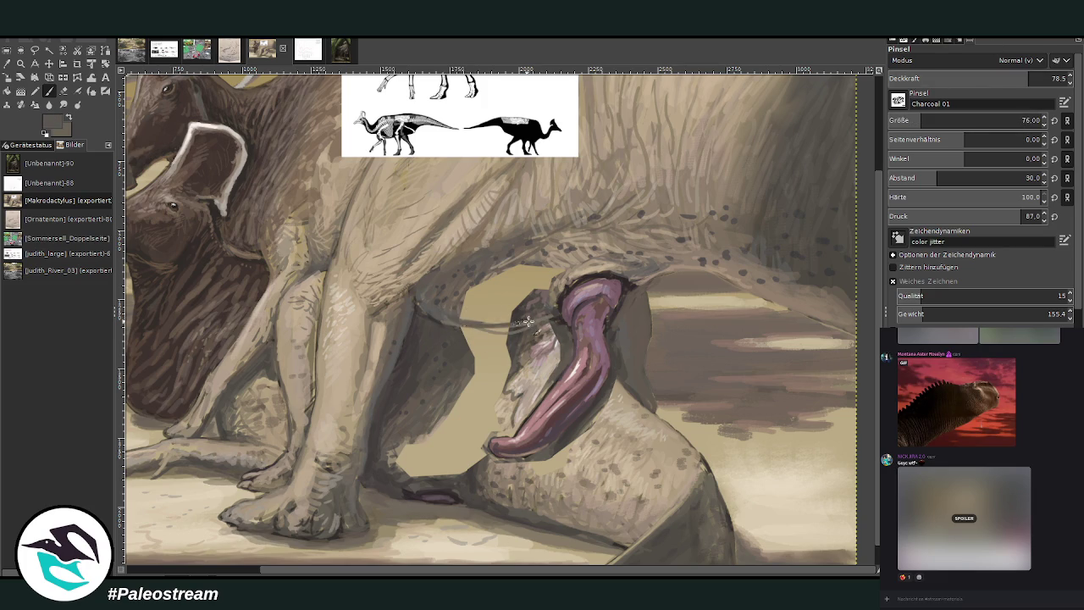
Sample several beige and grey tones and paint a dark stroke beside the purple shape.
left_click(573, 240, "ctrl")
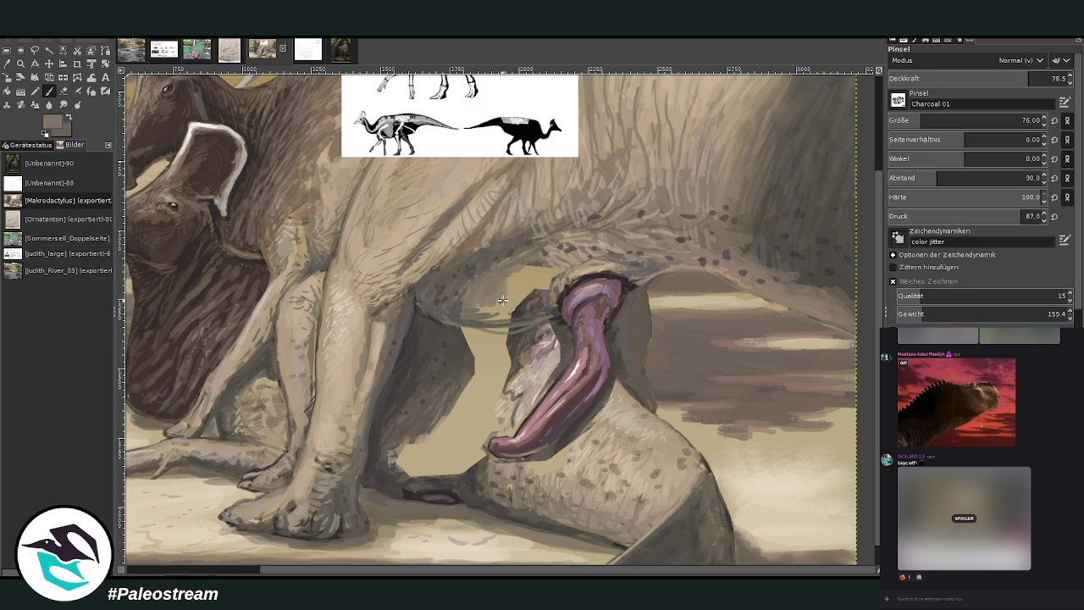
left_click(583, 266, "ctrl")
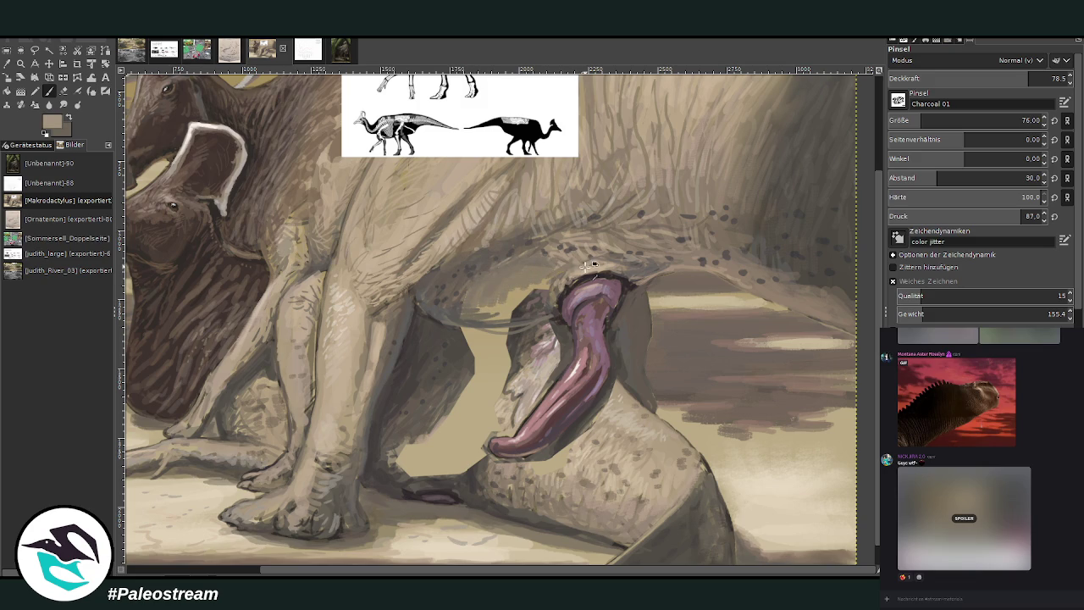
left_click(583, 255, "ctrl")
left_click(603, 241, "ctrl")
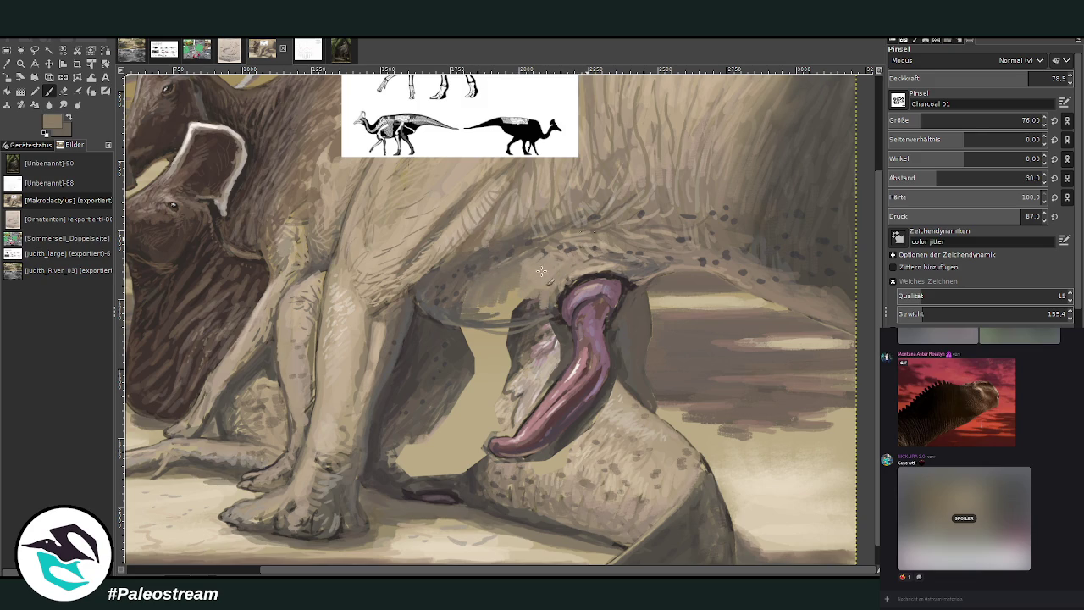
left_click(636, 268, "ctrl")
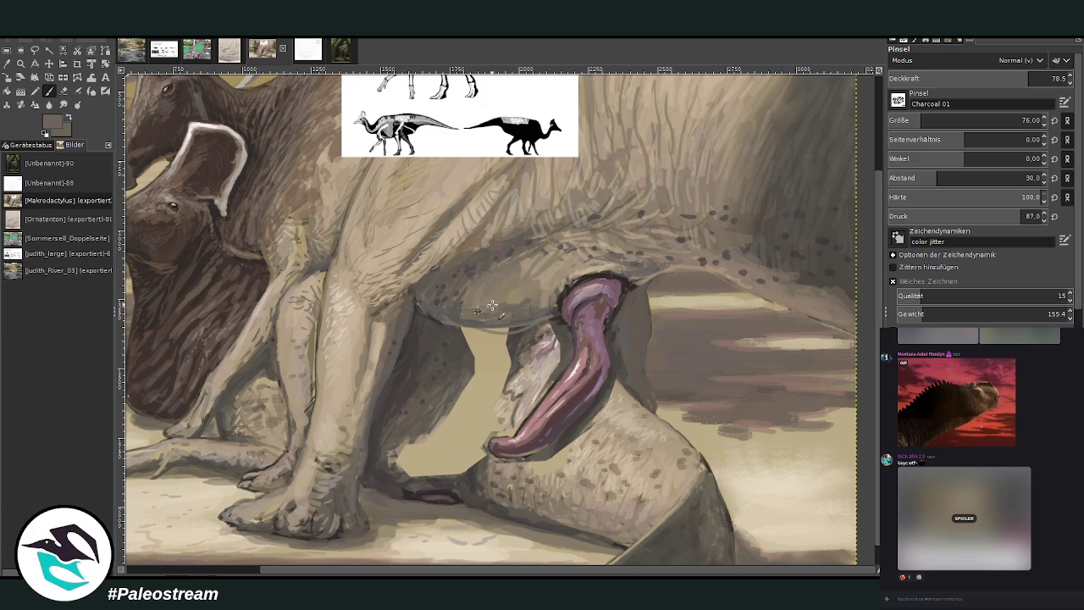
left_click(456, 365, "ctrl")
mouse_move(461, 363)
left_mouse_down()
mouse_move(499, 334)
mouse_move(491, 345)
mouse_move(464, 334)
left_mouse_up()
At brush size 132, dab light beige over the purple shape and dark paint on the belly.
left_click(1017, 119)
type("132")
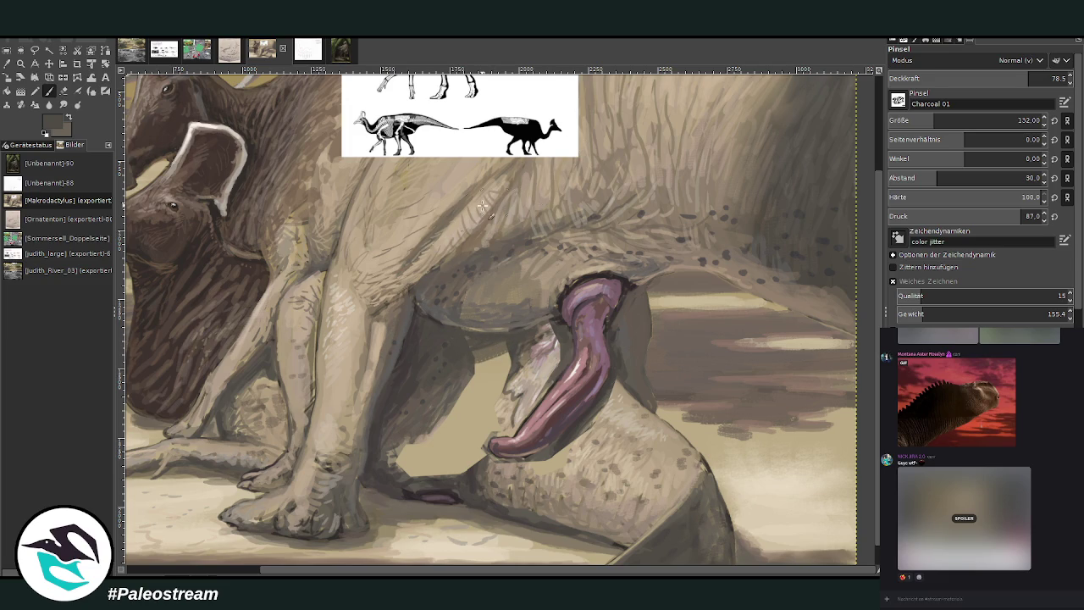
left_click(339, 329, "ctrl")
mouse_move(569, 274)
left_mouse_down()
mouse_move(556, 285)
mouse_move(549, 269)
mouse_move(525, 288)
mouse_move(549, 283)
left_mouse_up()
left_click(604, 183, "ctrl")
Paint deep grey-olive shadow strokes left of the purple shape.
left_click(635, 102, "ctrl")
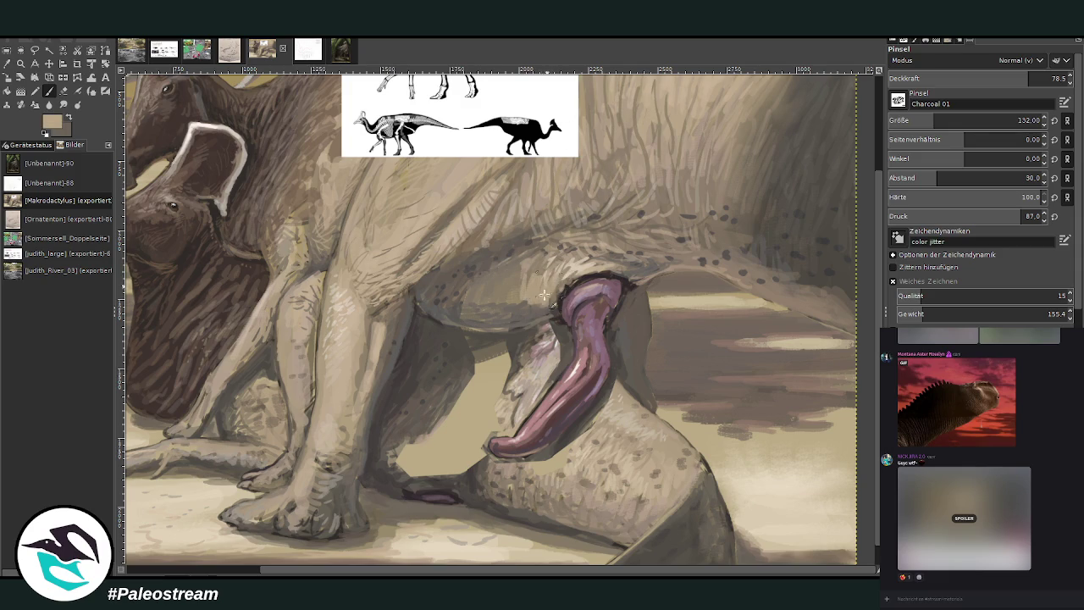
left_click(662, 185, "ctrl")
left_click(457, 373, "ctrl")
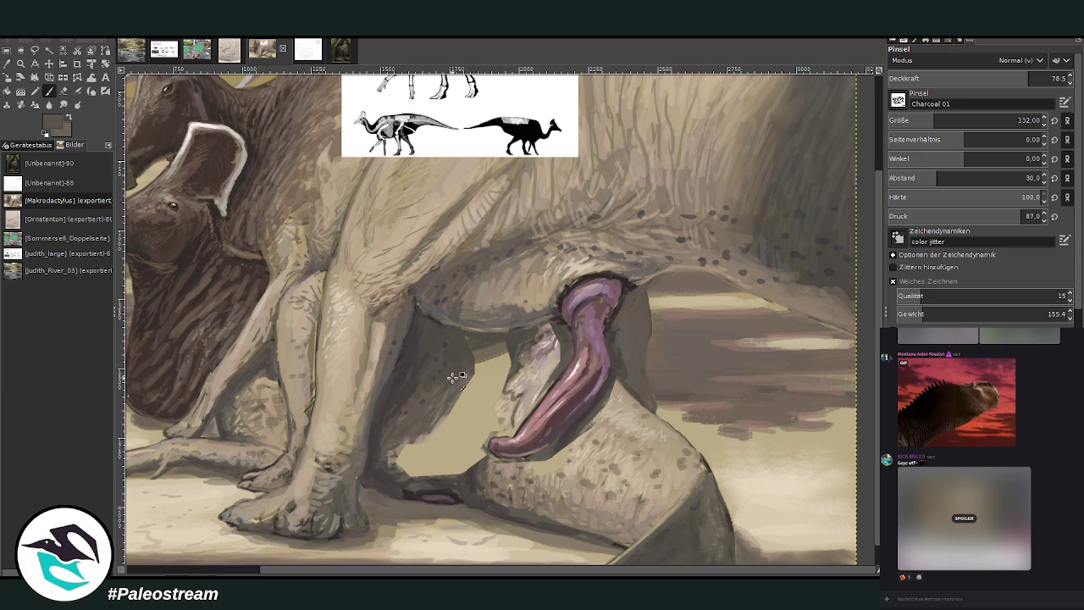
mouse_move(440, 421)
left_mouse_down()
mouse_move(396, 461)
mouse_move(407, 470)
mouse_move(422, 441)
mouse_move(416, 472)
left_mouse_up()
left_click(566, 456, "ctrl")
At 50.2 opacity, paint light beige along the purple shape's left edge, then scroll up.
left_click(588, 456, "ctrl")
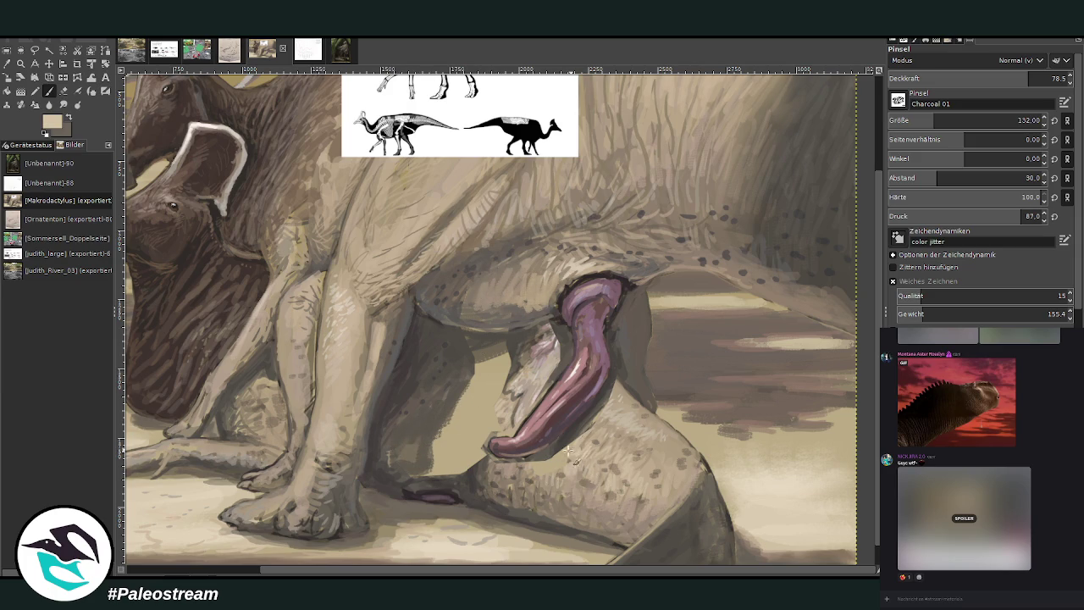
left_click(592, 425, "ctrl")
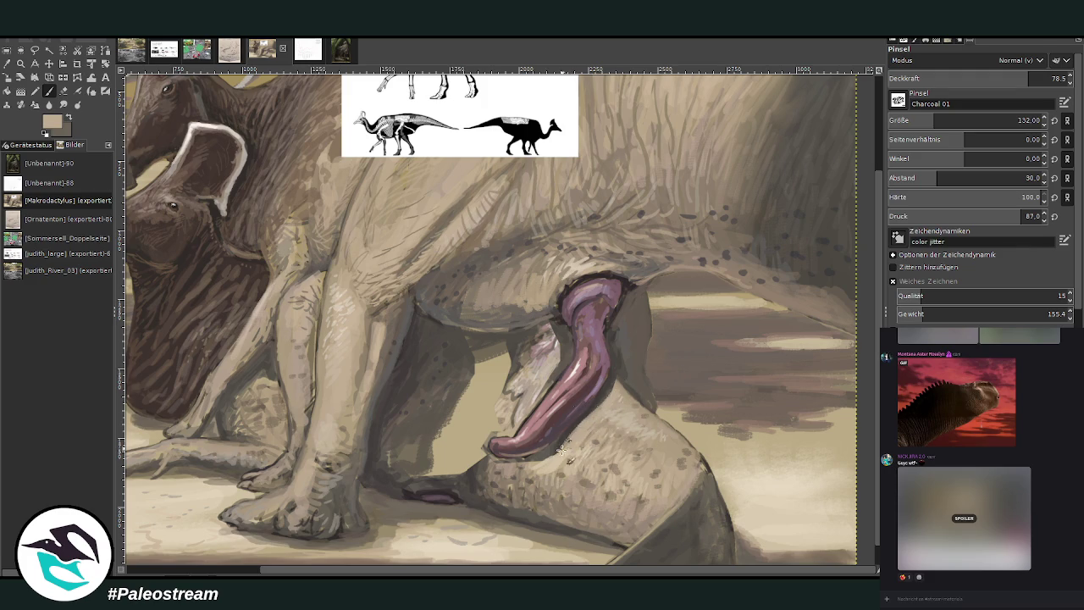
left_click(494, 418, "ctrl")
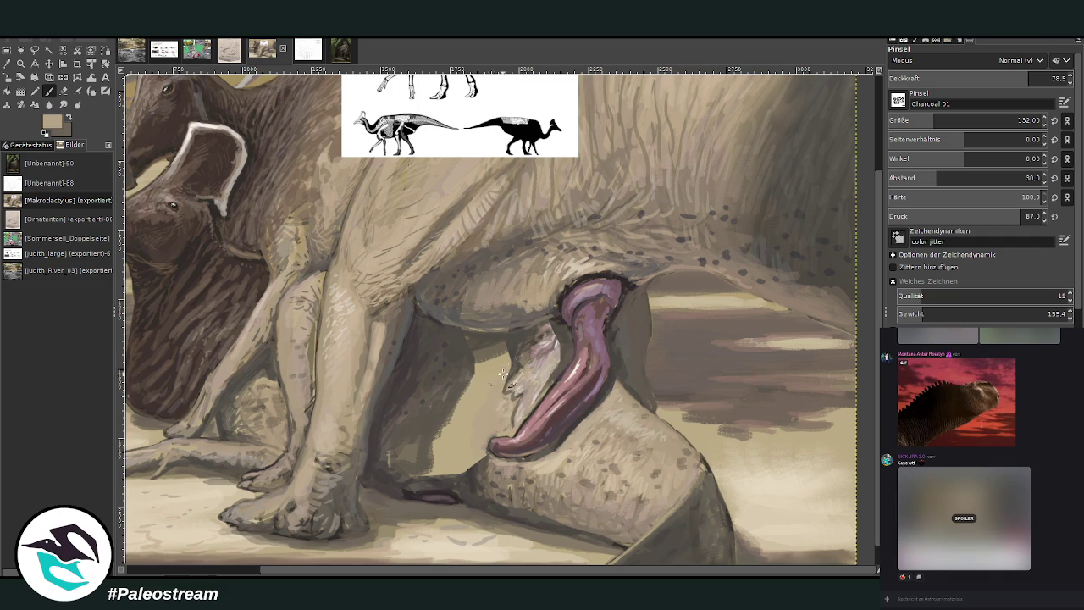
left_click(635, 362, "ctrl")
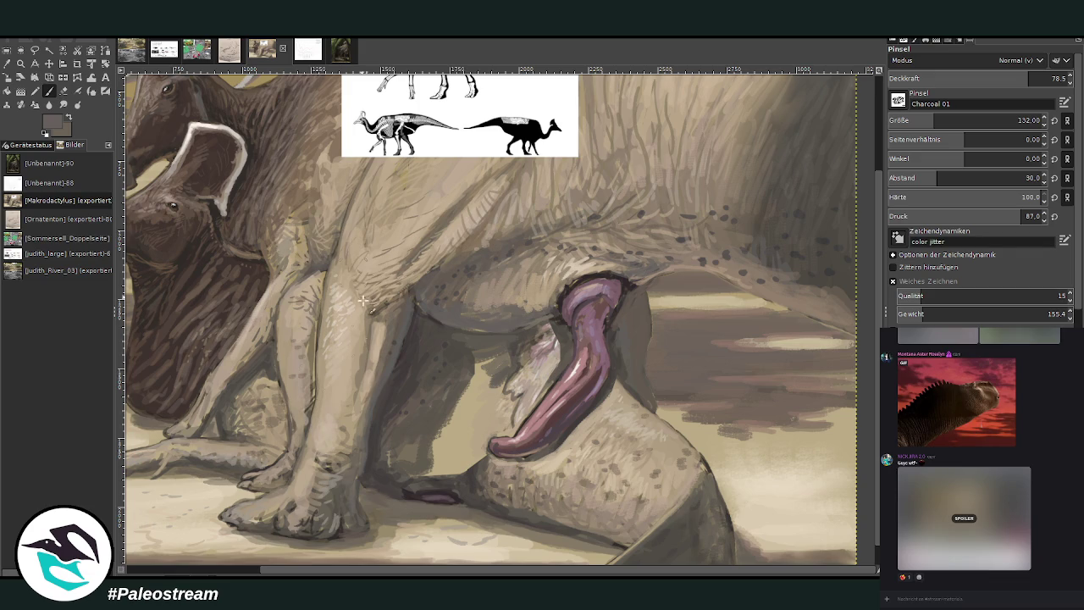
left_click(413, 361, "ctrl")
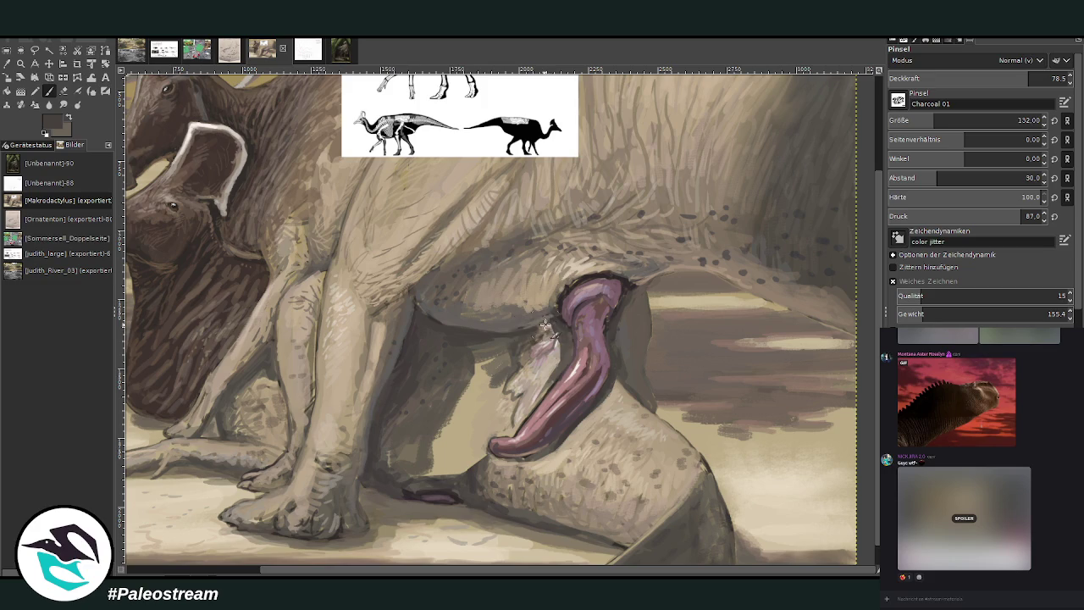
left_click(555, 367, "ctrl")
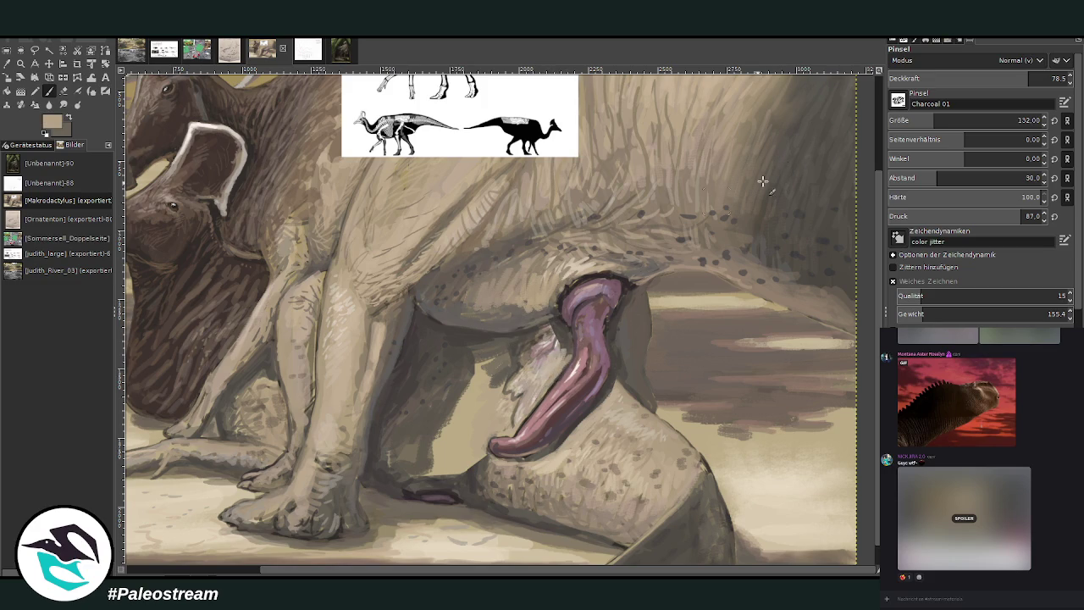
left_click_drag(1003, 77, 827, 69)
mouse_move(559, 340)
left_mouse_down()
mouse_move(572, 352)
mouse_move(553, 376)
left_mouse_up()
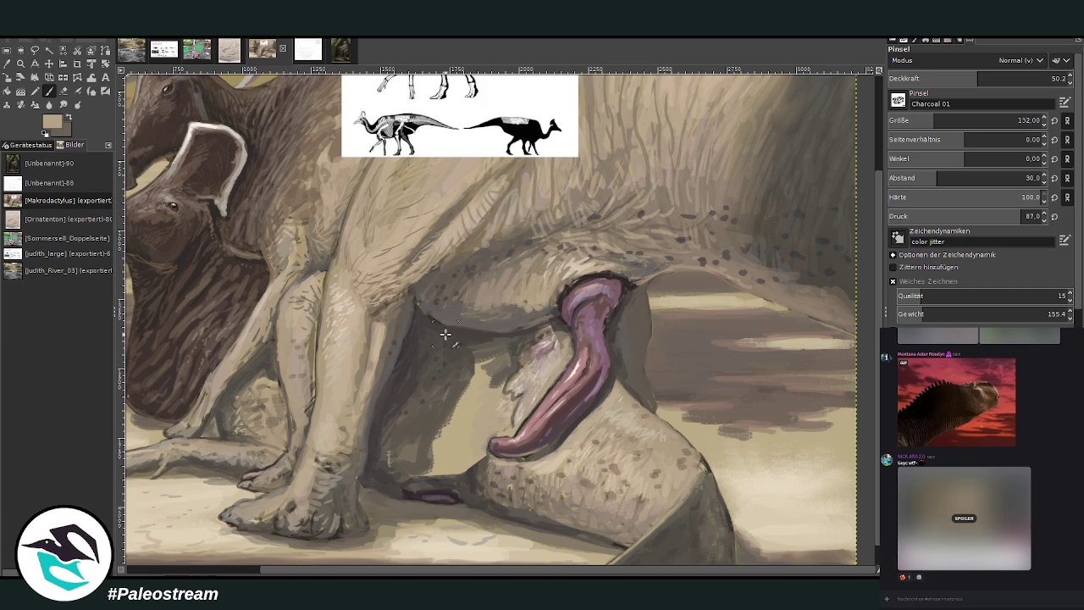
scroll(875, 156, "up", 3)
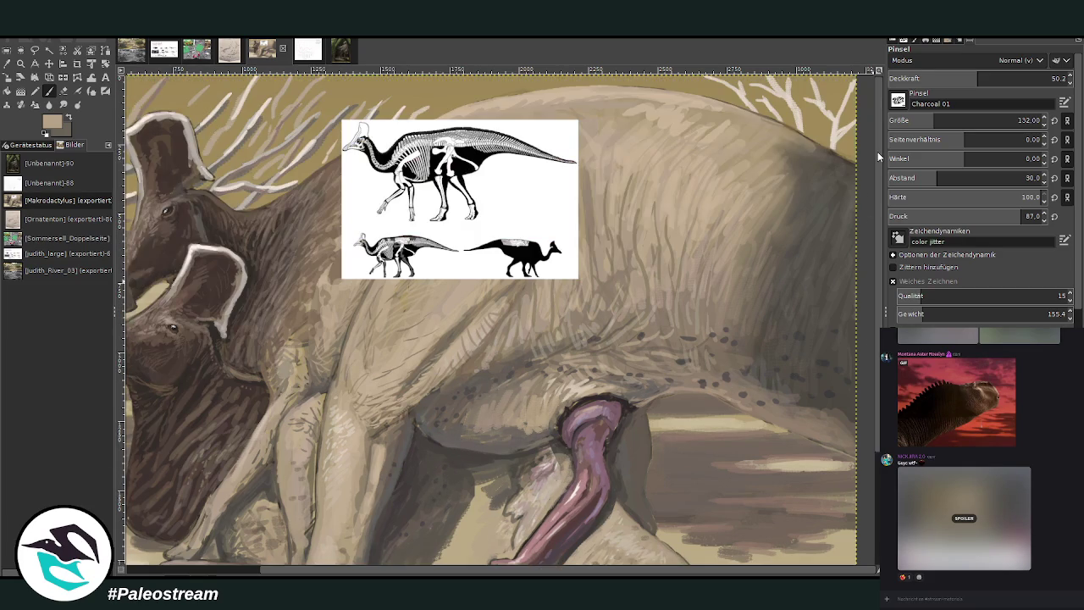
Zoom in on the skeletal reference image, adding and undoing a stray vertical guide.
left_click(20, 64)
left_click_drag(418, 105, 567, 284)
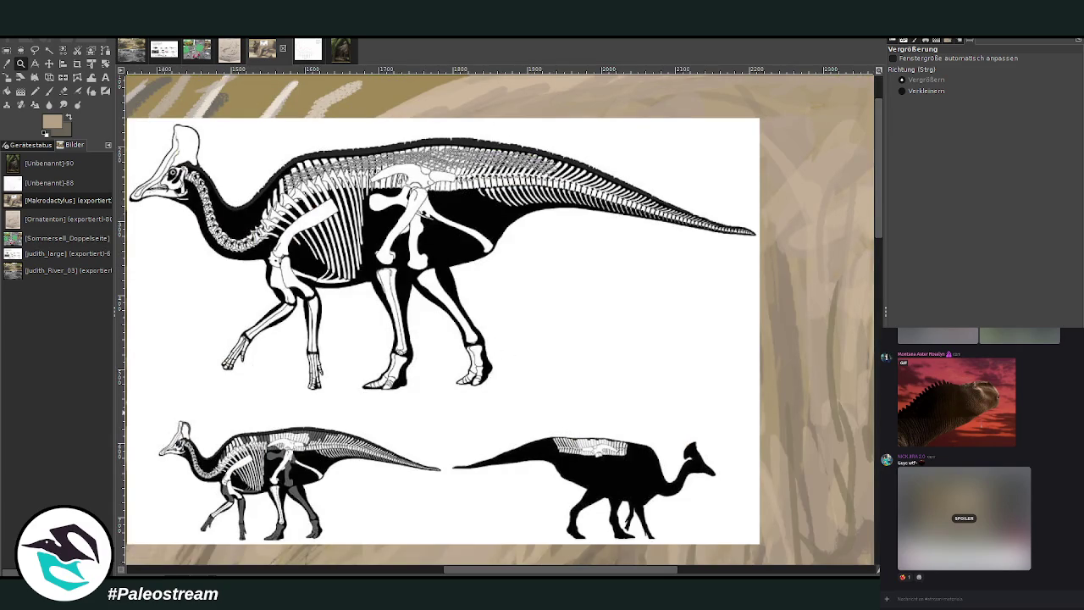
left_click_drag(121, 297, 229, 296)
key("ctrl+z")
Set the Paintbrush to size 25 and opacity 83.3.
key("p")
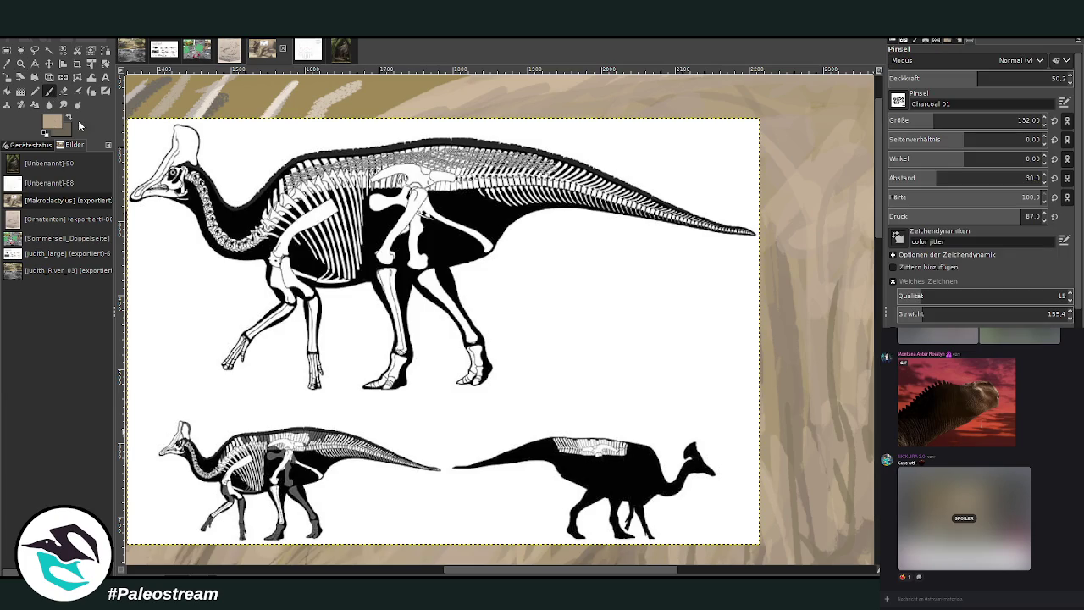
left_click(1025, 121)
type("25")
key("Return")
left_click_drag(997, 79, 1023, 79)
Sketch loops and hatch marks over the skeletons, undo them all, and zoom back out.
mouse_move(508, 165)
left_mouse_down()
mouse_move(497, 159)
mouse_move(460, 204)
left_mouse_up()
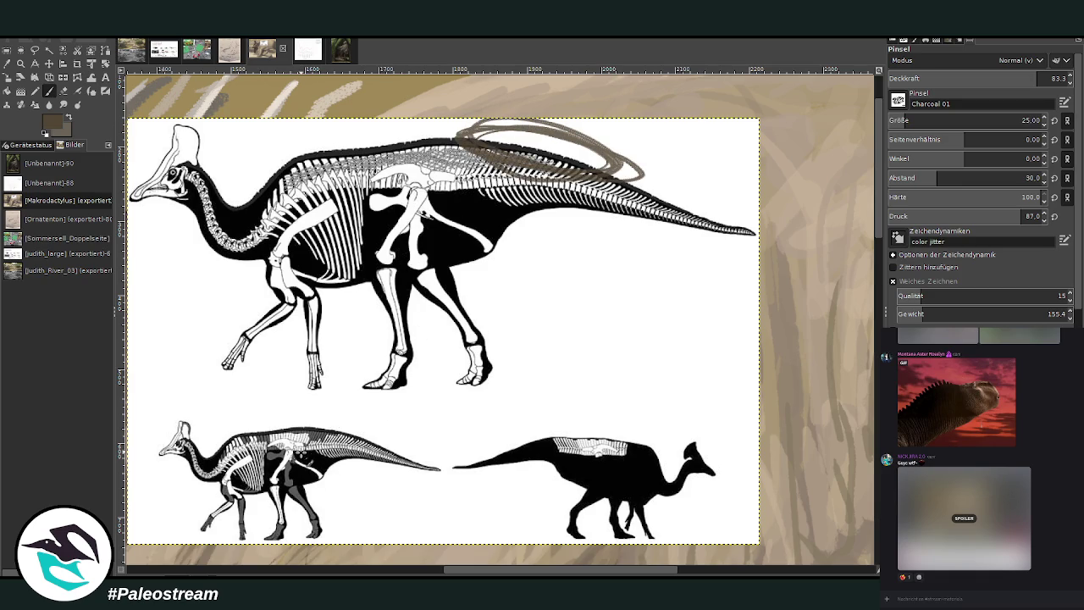
mouse_move(403, 512)
left_mouse_down()
mouse_move(313, 403)
mouse_move(195, 520)
mouse_move(403, 510)
left_mouse_up()
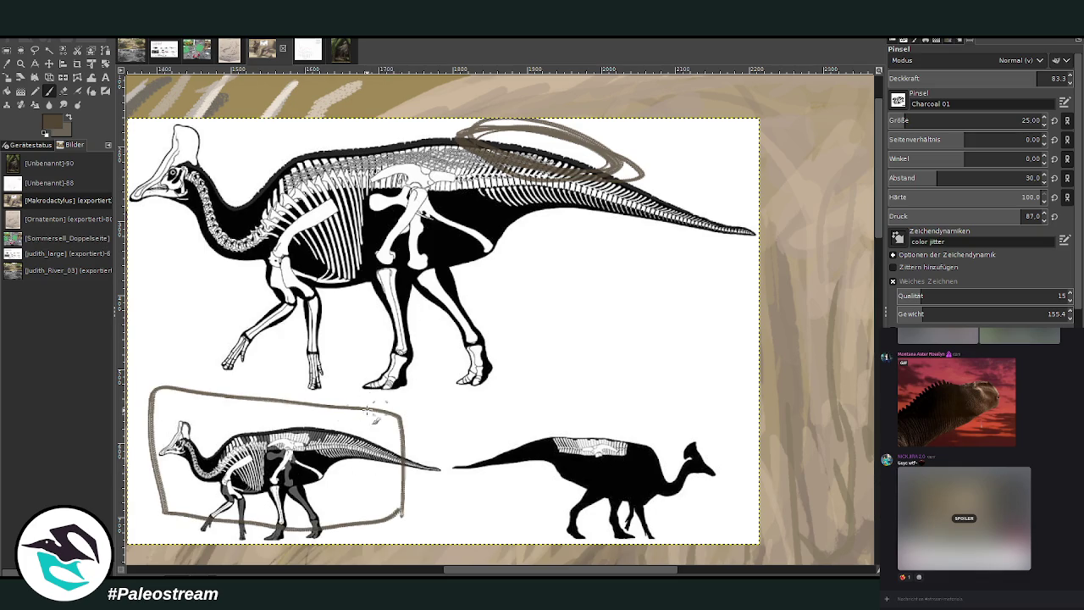
left_click_drag(339, 418, 346, 442)
key("ctrl+z")
key("ctrl+z")
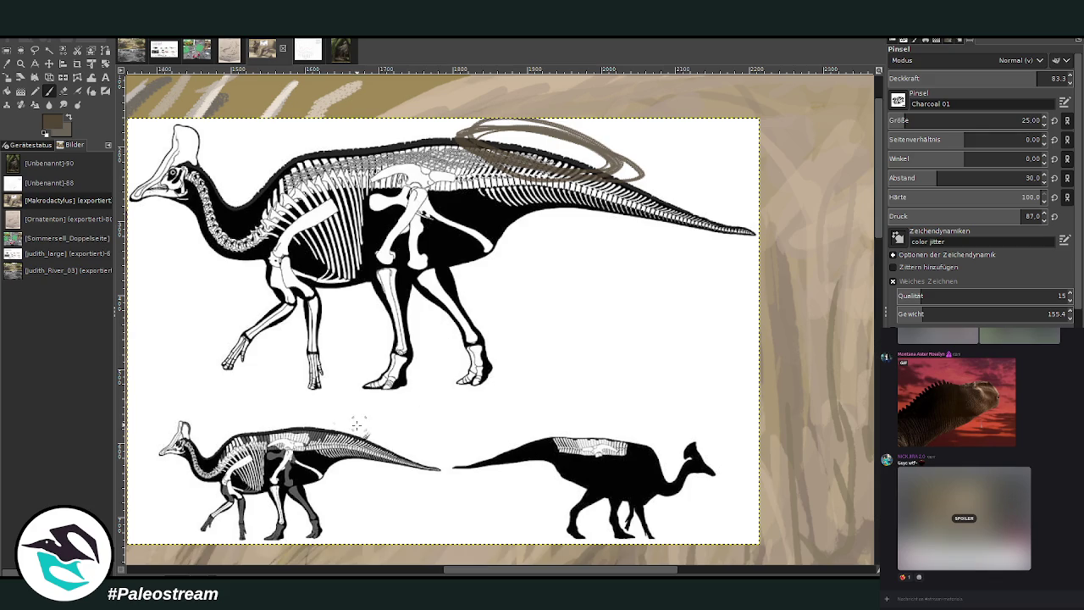
left_click_drag(340, 408, 336, 406)
key("ctrl+z")
key("ctrl+z")
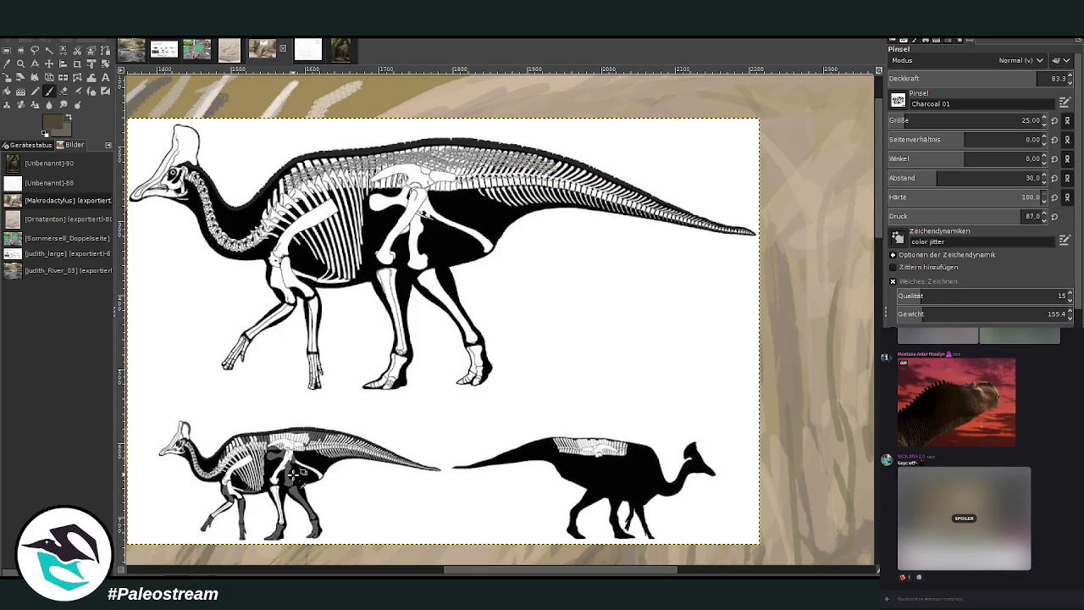
scroll(292, 477, "down", 1)
scroll(292, 477, "down", 3)
scroll(292, 476, "down", 1)
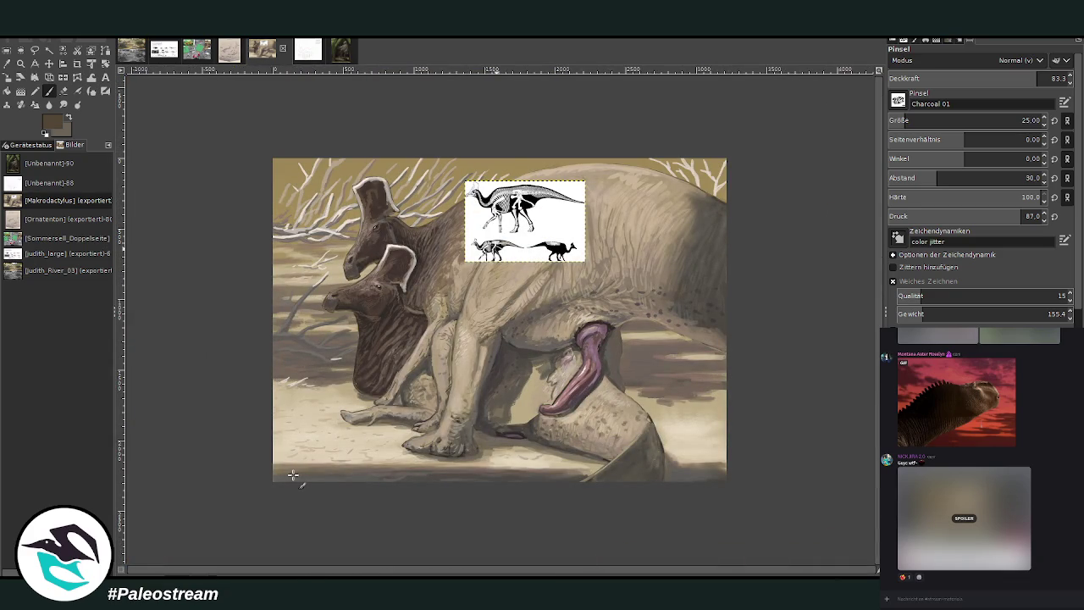
Zoom into the tongue area and paint a darker grey shadow stroke beside it.
key("z")
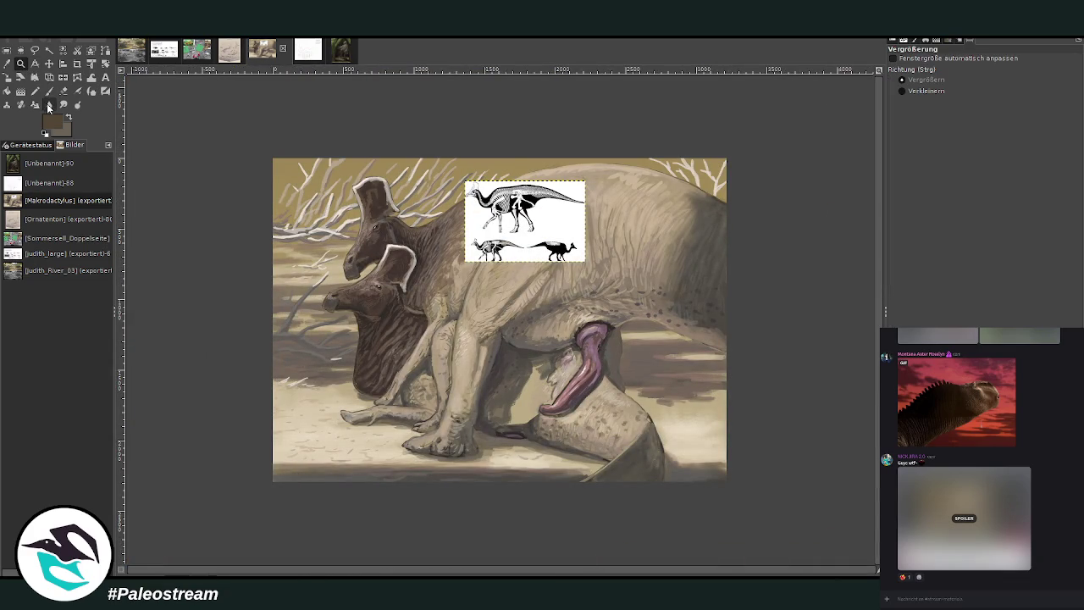
left_click_drag(484, 293, 603, 461)
left_click(49, 90)
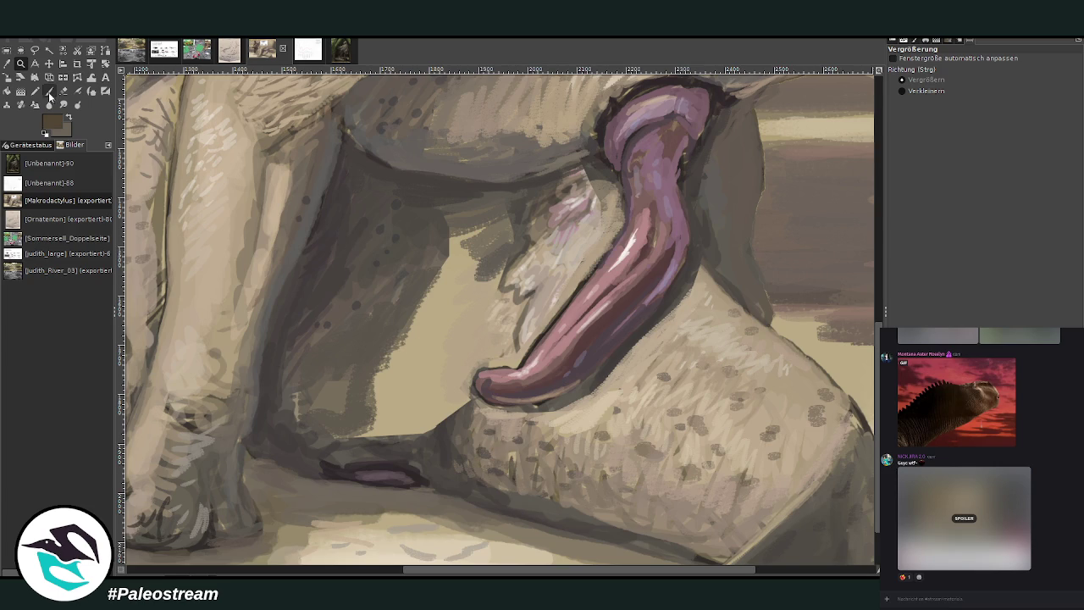
left_click(490, 244, "ctrl")
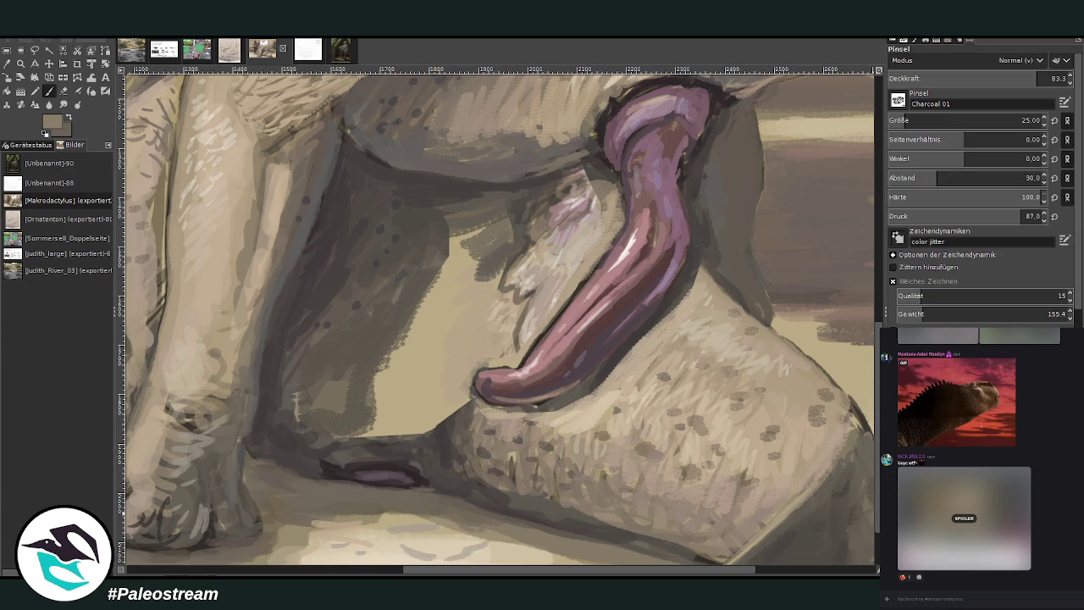
left_click(432, 263, "ctrl")
mouse_move(435, 256)
left_mouse_down()
mouse_move(461, 241)
mouse_move(470, 272)
left_mouse_up()
At size 151 and 63.7 opacity, paint broad grey shadow left of the tongue toward the face.
left_click_drag(911, 121, 940, 121)
left_click_drag(1025, 78, 1003, 78)
mouse_move(466, 267)
left_mouse_down()
mouse_move(436, 279)
mouse_move(467, 220)
mouse_move(436, 330)
left_mouse_up()
mouse_move(432, 293)
left_mouse_down()
mouse_move(406, 339)
mouse_move(362, 322)
left_mouse_up()
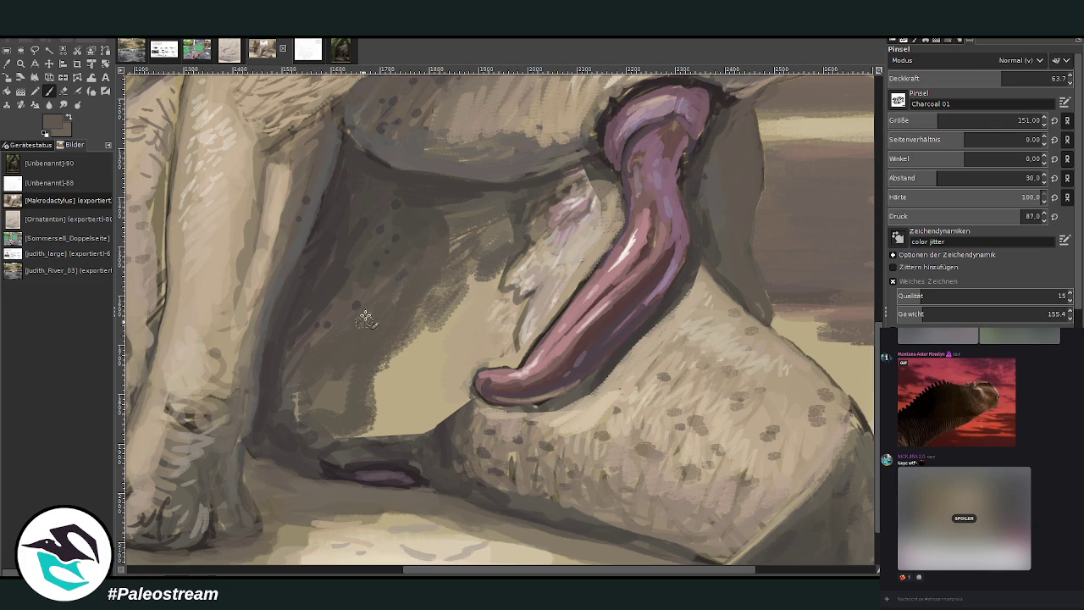
mouse_move(416, 251)
left_mouse_down()
mouse_move(487, 250)
mouse_move(449, 226)
left_mouse_up()
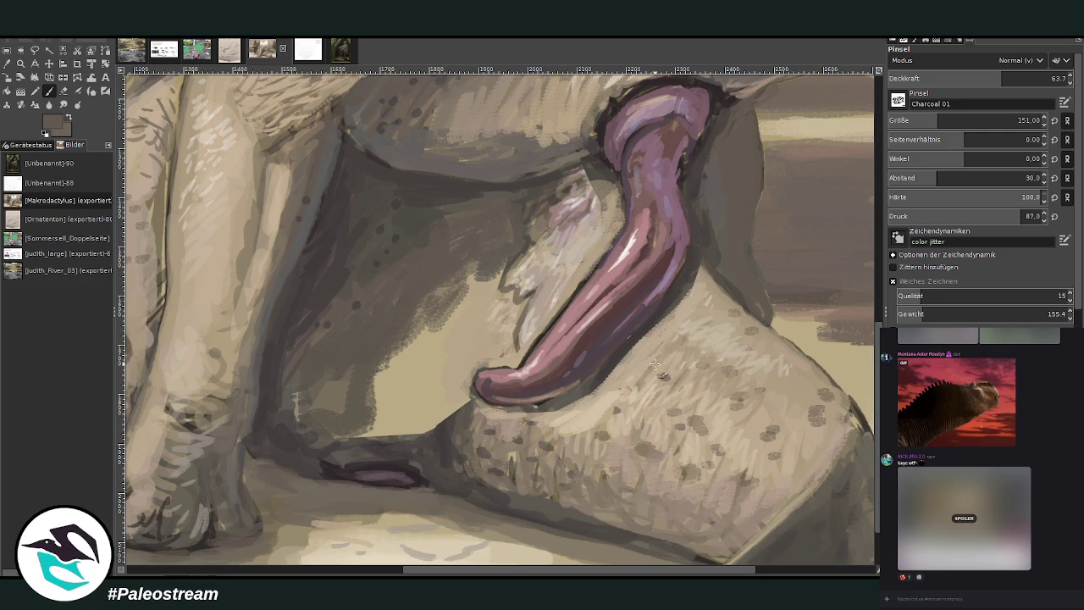
At brush size 87, darken the tongue's lower edge and shade just left of its tip.
left_click(624, 406, "ctrl")
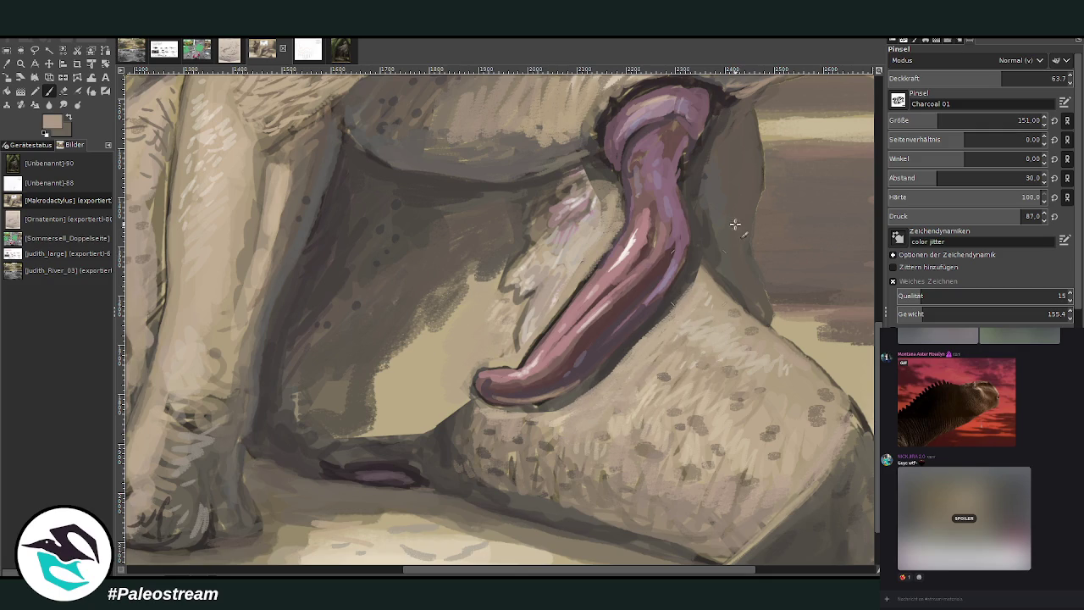
left_click(930, 121)
left_click(588, 382, "ctrl")
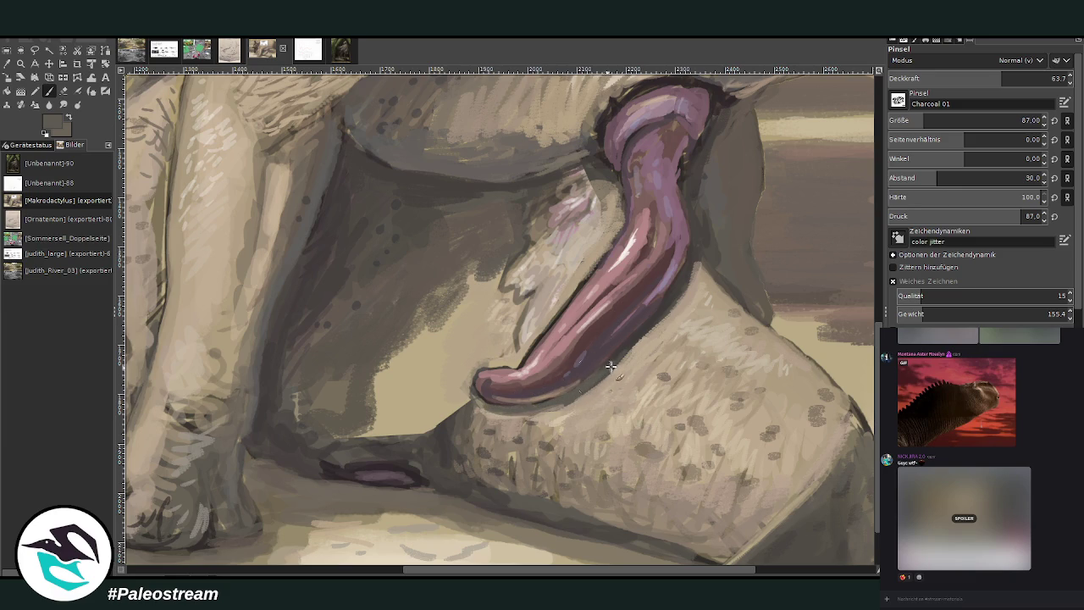
left_click_drag(682, 289, 695, 251)
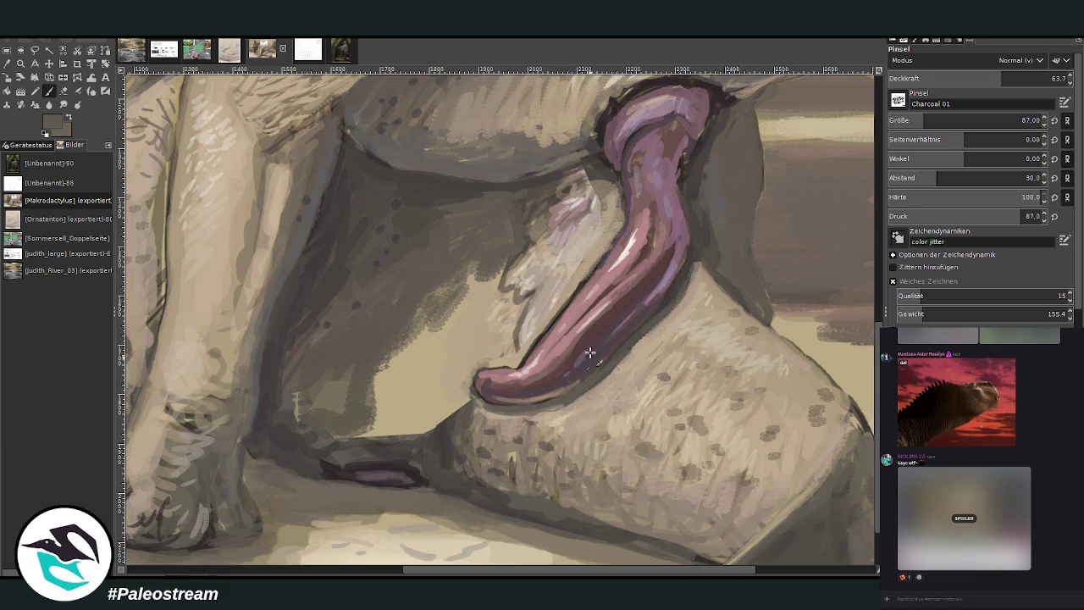
left_click(562, 295, "ctrl")
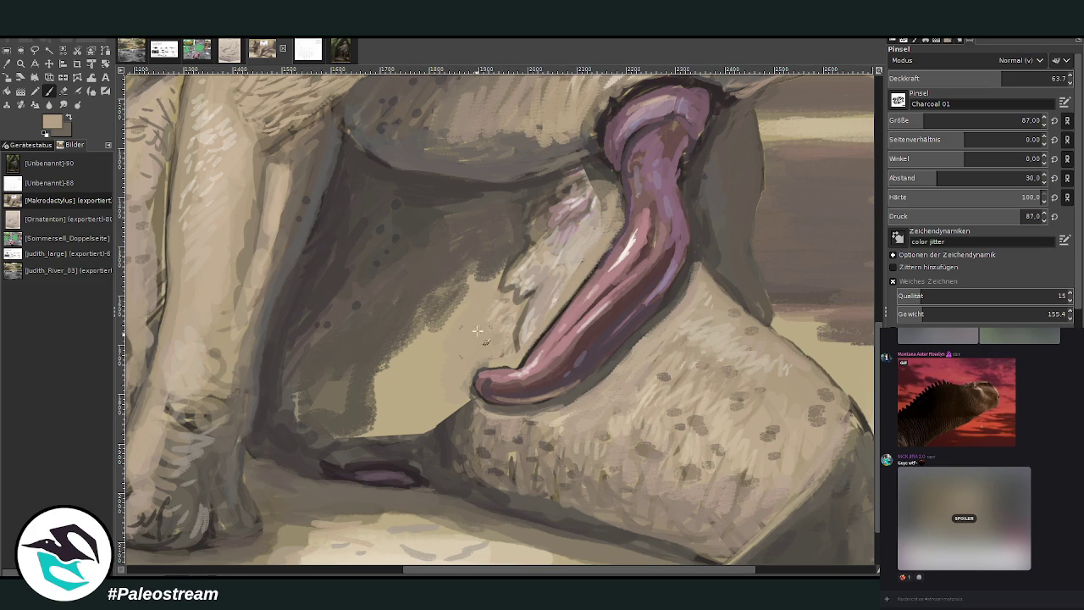
left_click(474, 434, "ctrl")
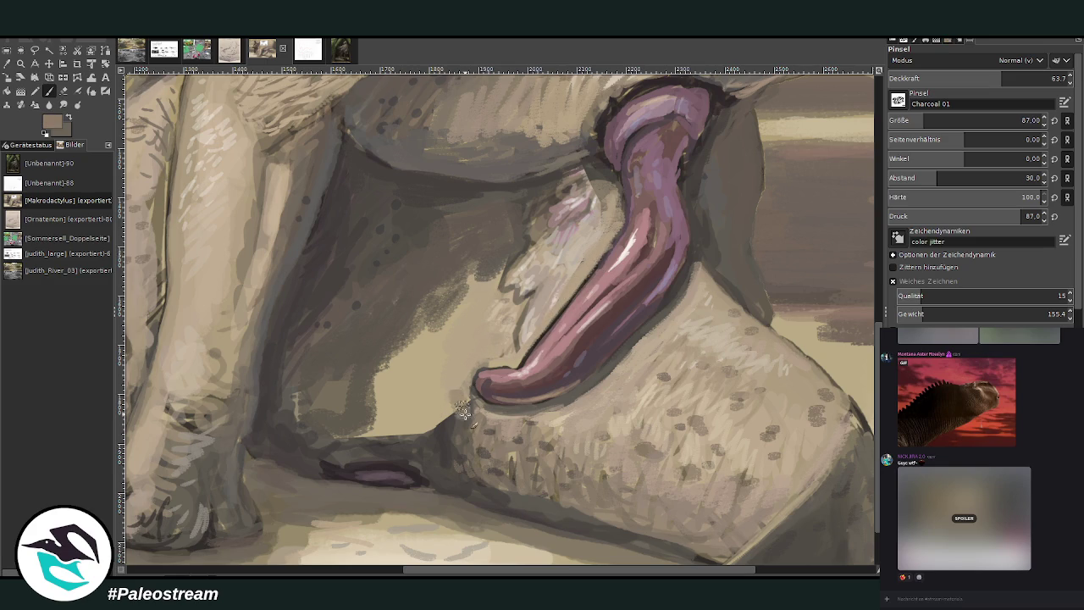
mouse_move(462, 373)
left_mouse_down()
mouse_move(456, 361)
mouse_move(440, 406)
mouse_move(455, 430)
mouse_move(453, 364)
mouse_move(474, 326)
mouse_move(436, 377)
mouse_move(428, 338)
left_mouse_up()
At brush size 146, lay light beige then darker grey-beige strokes left of the tongue tip.
left_click(1018, 120)
left_click(606, 372, "ctrl")
mouse_move(448, 390)
left_mouse_down()
mouse_move(447, 349)
mouse_move(517, 369)
mouse_move(481, 326)
mouse_move(474, 292)
mouse_move(415, 377)
mouse_move(441, 406)
left_mouse_up()
left_click(730, 498, "ctrl")
left_click_drag(440, 364, 415, 413)
mouse_move(405, 372)
left_mouse_down()
mouse_move(429, 405)
mouse_move(415, 427)
mouse_move(399, 388)
left_mouse_up()
Spread darker grey shading further left, then set the brush to size 56 and 73.8 opacity.
left_click(461, 445, "ctrl")
mouse_move(460, 449)
left_mouse_down()
mouse_move(398, 427)
mouse_move(347, 438)
mouse_move(385, 363)
left_mouse_up()
mouse_move(419, 304)
left_mouse_down()
mouse_move(377, 398)
mouse_move(342, 402)
left_mouse_up()
left_click_drag(351, 365, 300, 419)
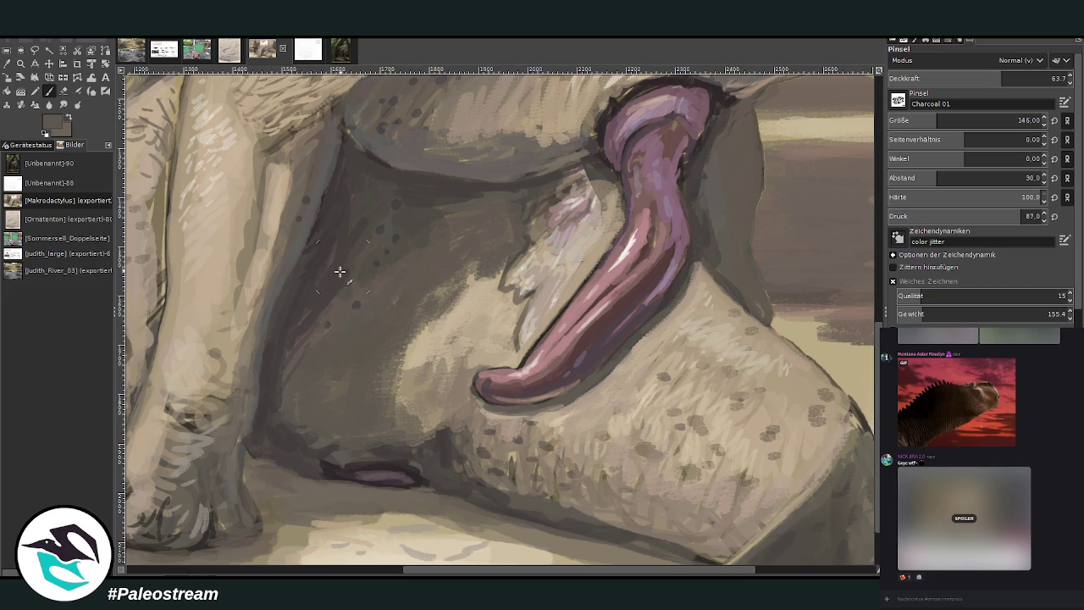
left_click_drag(343, 279, 301, 394)
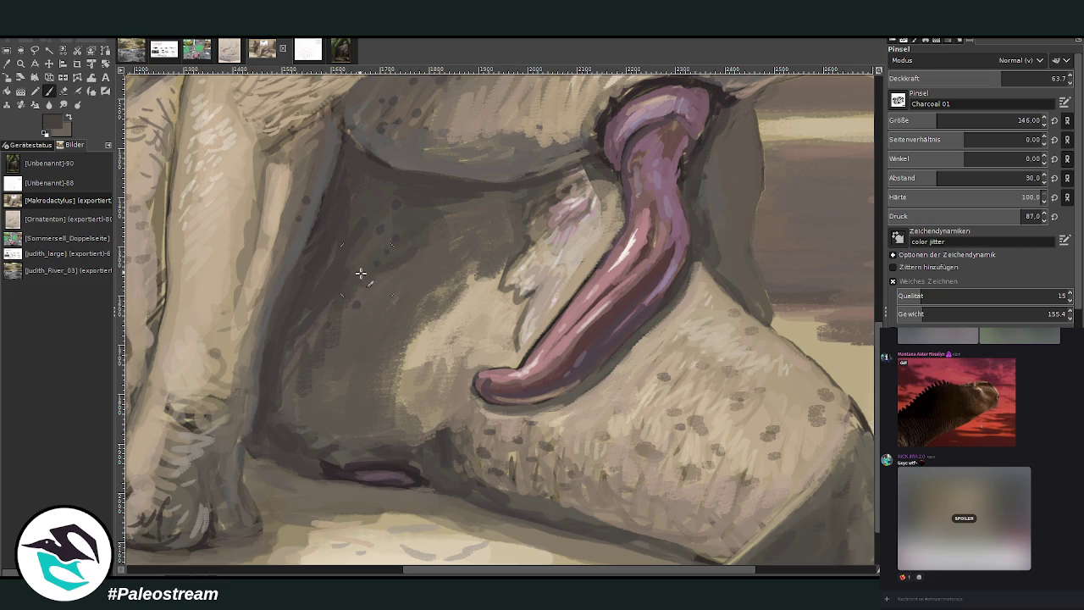
mouse_move(347, 326)
left_mouse_down()
mouse_move(296, 339)
mouse_move(293, 385)
left_mouse_up()
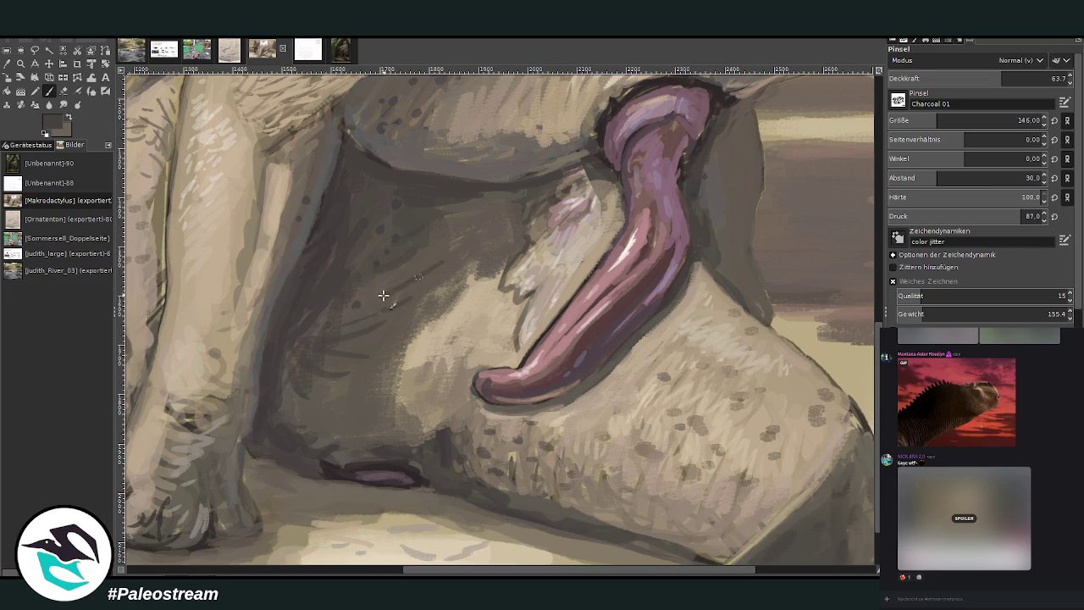
left_click_drag(937, 120, 916, 120)
left_click(1020, 78)
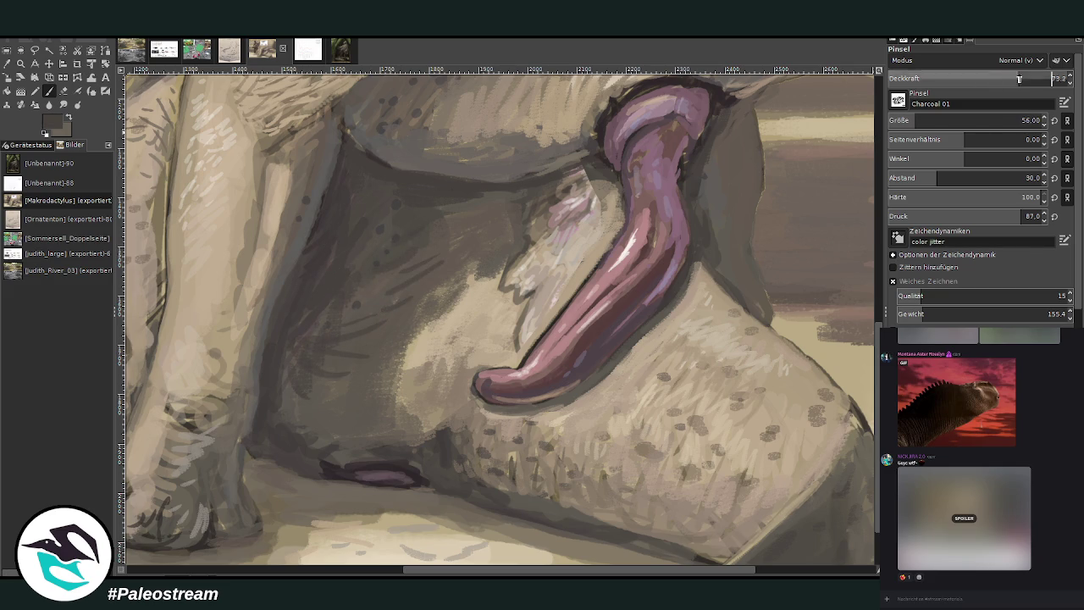
Hatch dark zigzag strokes into the shadow and paint dusty pink over them.
mouse_move(495, 260)
left_mouse_down()
mouse_move(457, 292)
mouse_move(426, 262)
mouse_move(438, 226)
mouse_move(499, 191)
left_mouse_up()
mouse_move(430, 278)
left_mouse_down()
mouse_move(466, 288)
mouse_move(500, 280)
left_mouse_up()
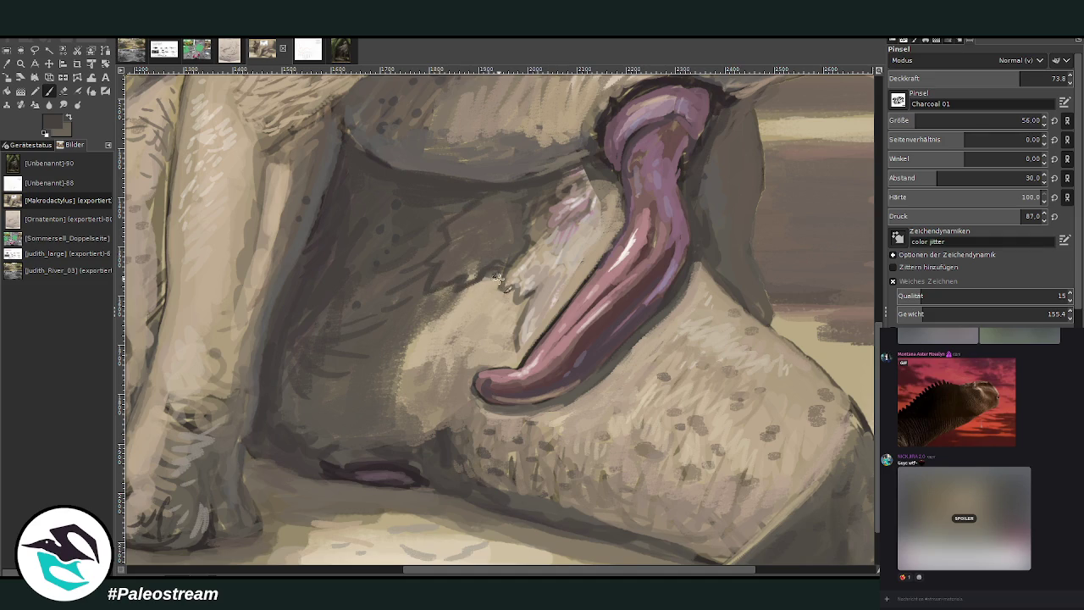
left_click(560, 216, "ctrl")
mouse_move(508, 258)
left_mouse_down()
mouse_move(542, 238)
mouse_move(503, 240)
left_mouse_up()
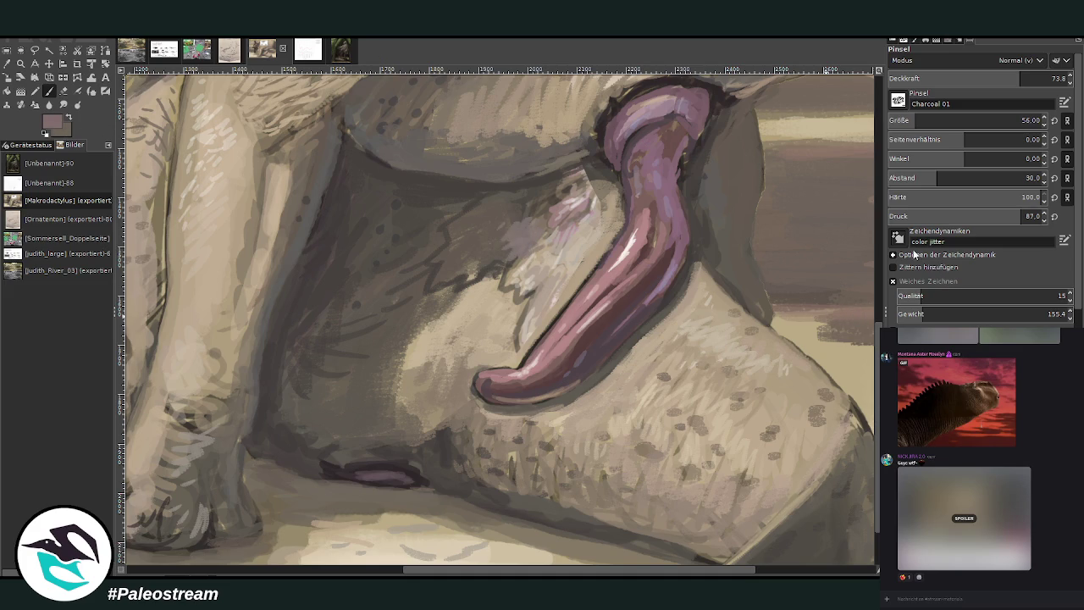
mouse_move(533, 225)
left_mouse_down()
mouse_move(458, 275)
mouse_move(482, 220)
mouse_move(516, 225)
mouse_move(546, 191)
mouse_move(576, 210)
left_mouse_up()
Add light pinkish strokes near the tongue base, a dark edge stroke, and grey right of the tongue.
left_click(603, 190, "ctrl")
left_click(593, 173, "ctrl")
left_click_drag(593, 171, 551, 186)
left_click(448, 212, "ctrl")
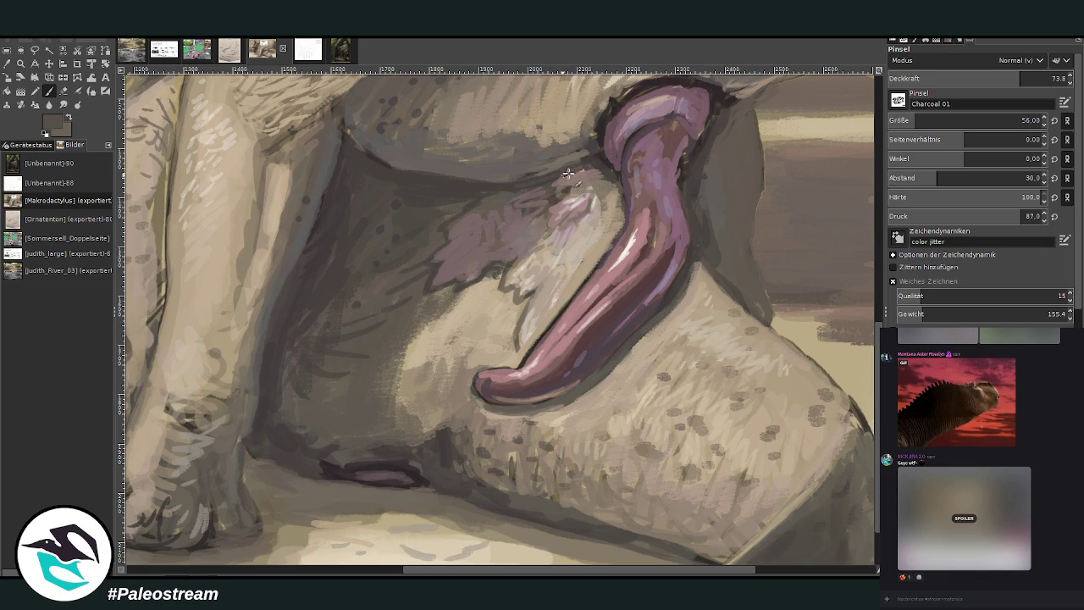
left_click_drag(610, 166, 545, 195)
left_click(713, 182, "ctrl")
left_click_drag(716, 121, 725, 116)
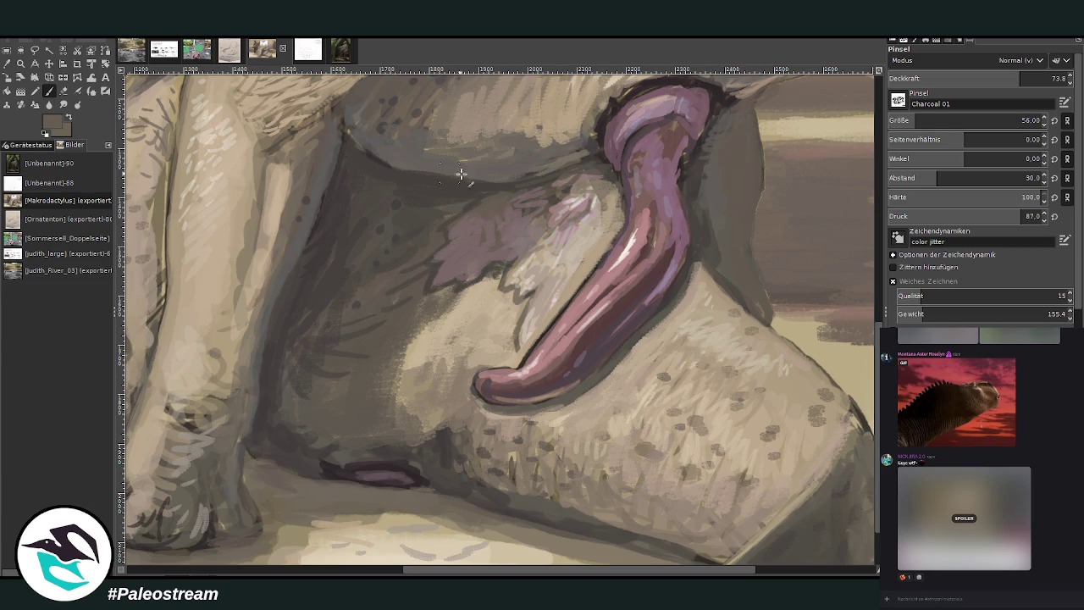
At 42 opacity, hatch lightly under and left of the tongue, then zoom out to the whole painting.
left_click(525, 245, "ctrl")
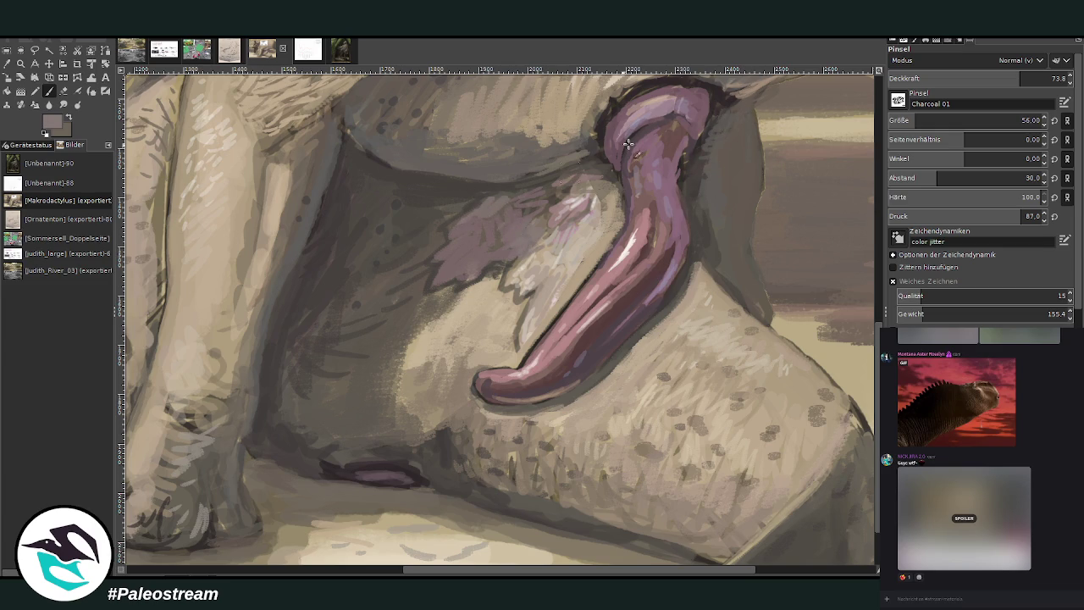
left_click_drag(986, 81, 962, 81)
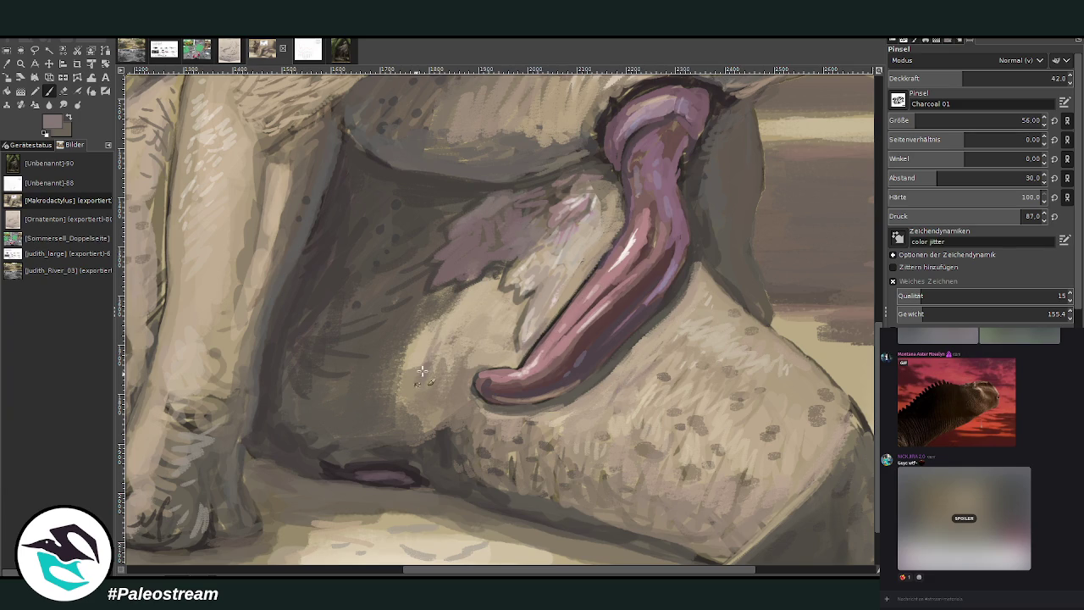
mouse_move(430, 439)
left_mouse_down()
mouse_move(489, 424)
mouse_move(465, 402)
left_mouse_up()
mouse_move(461, 337)
left_mouse_down()
mouse_move(473, 312)
mouse_move(449, 360)
left_mouse_up()
left_click_drag(448, 305, 427, 347)
mouse_move(468, 280)
left_mouse_down()
mouse_move(447, 283)
mouse_move(438, 273)
mouse_move(446, 265)
left_mouse_up()
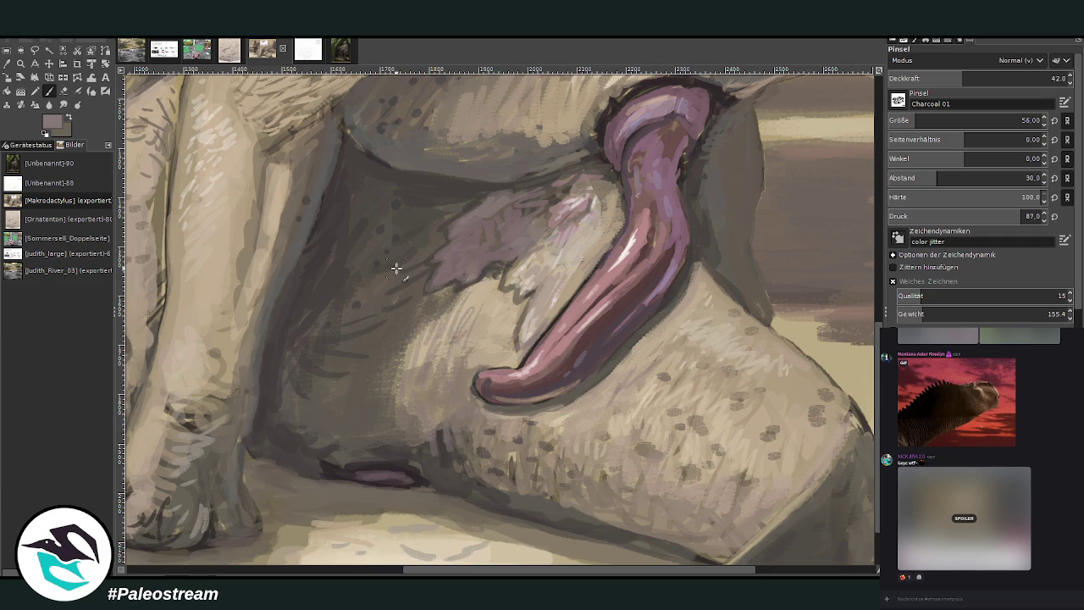
key("shift+ctrl+j")
key("minus")
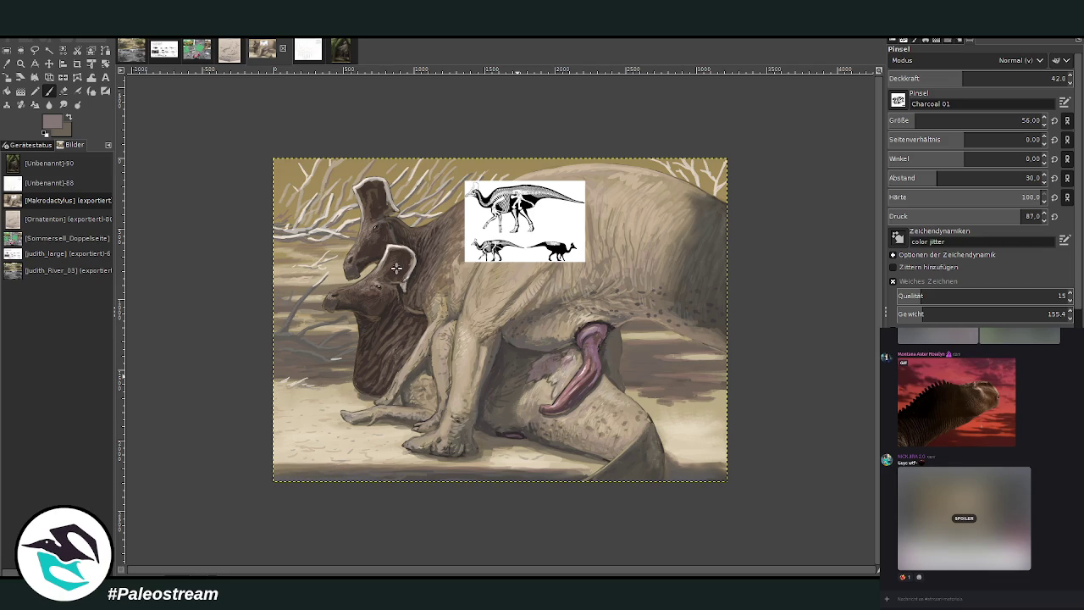
Zoom into the tongue region and set the charcoal brush to size 80 at about 25 opacity.
left_click(20, 63)
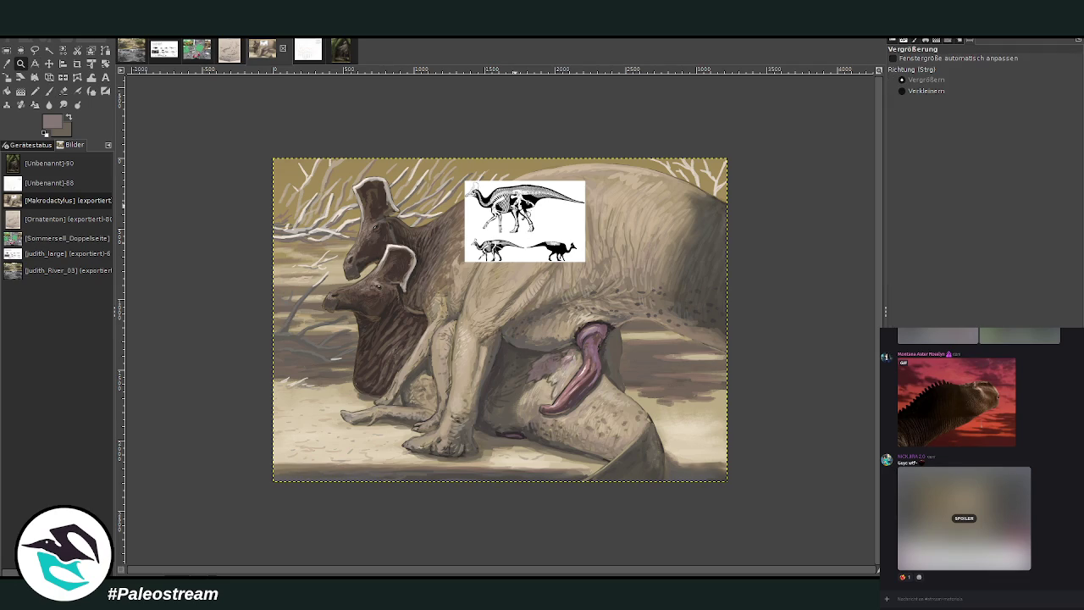
left_click_drag(513, 211, 628, 394)
left_click(49, 91)
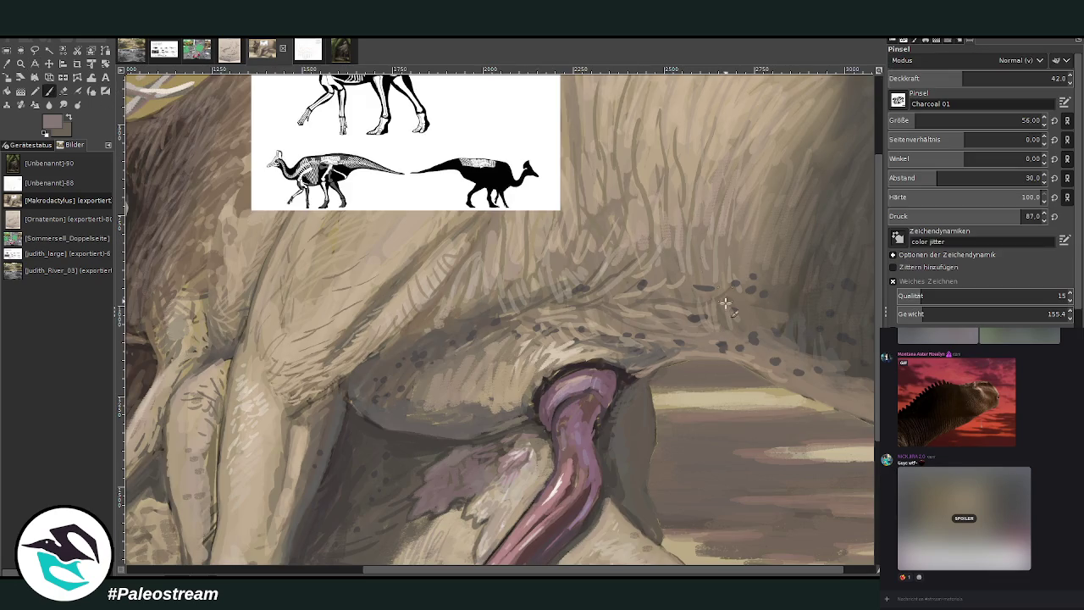
key("greater")
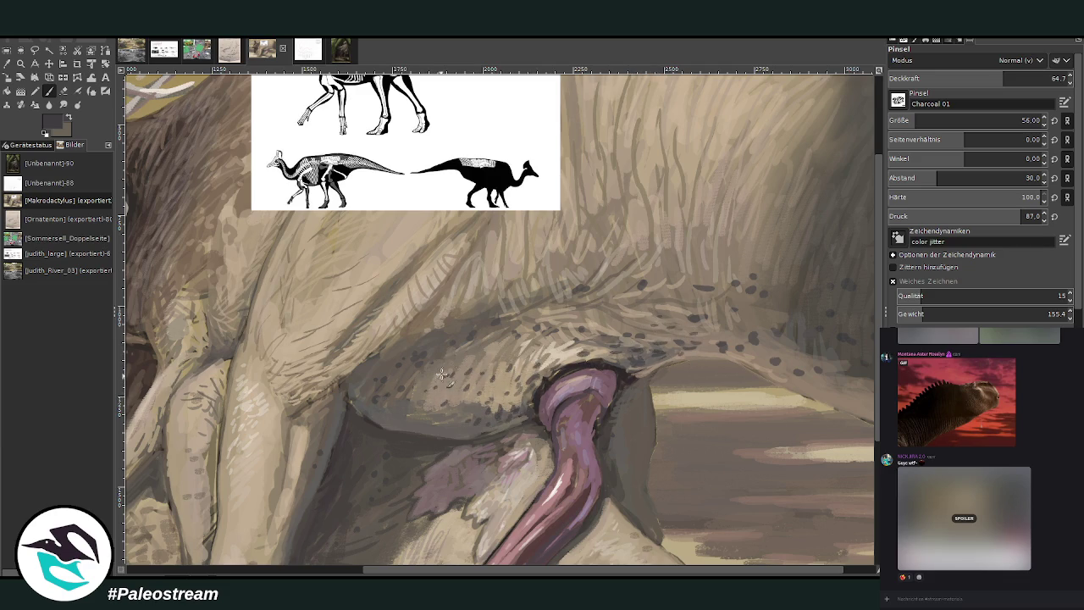
left_click_drag(879, 322, 876, 409)
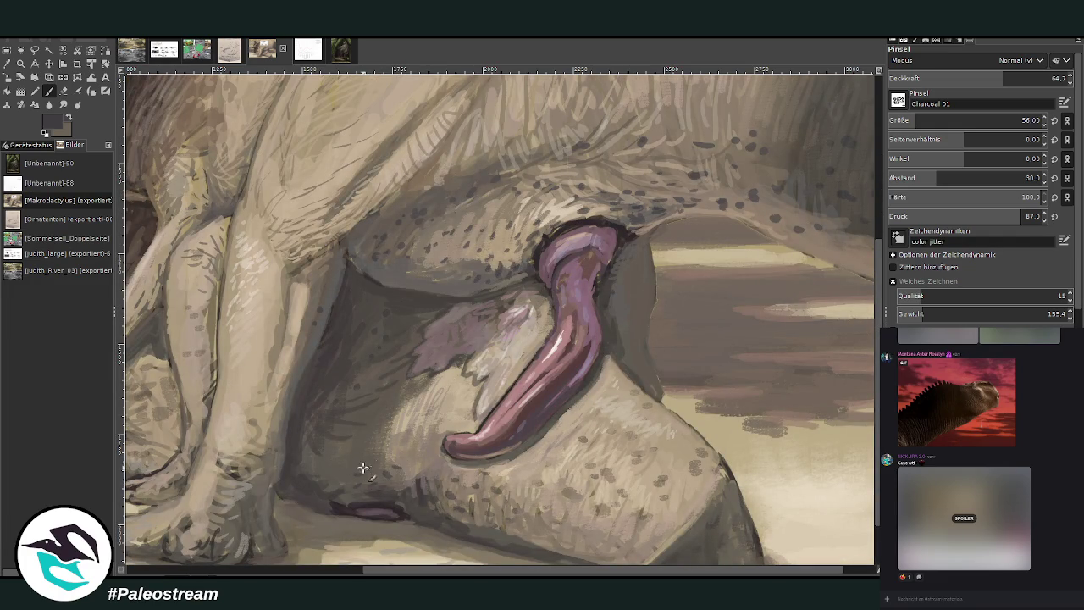
left_click(927, 120)
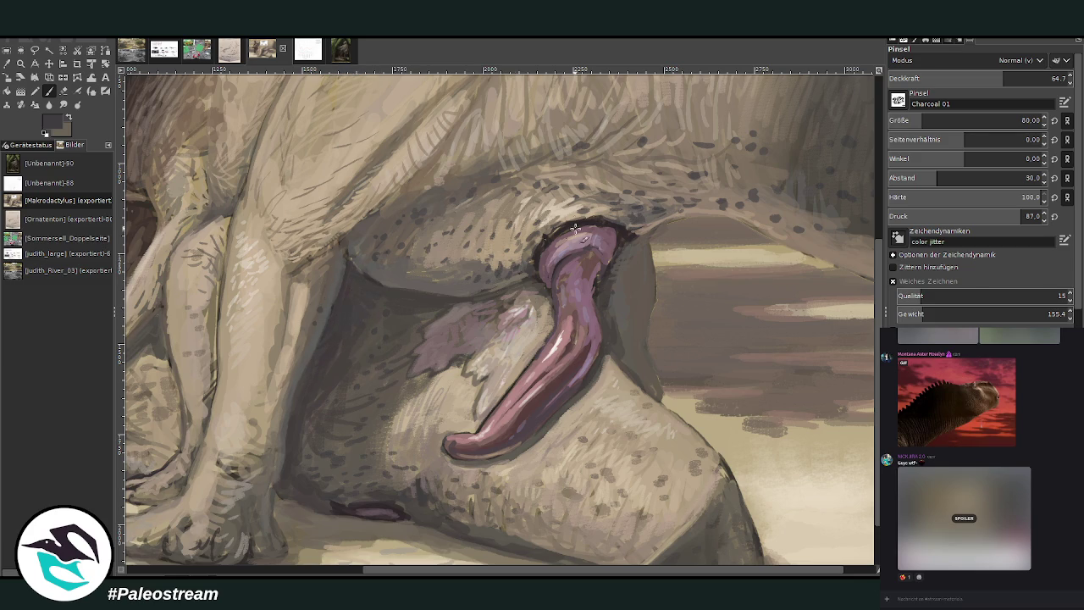
left_click(959, 78)
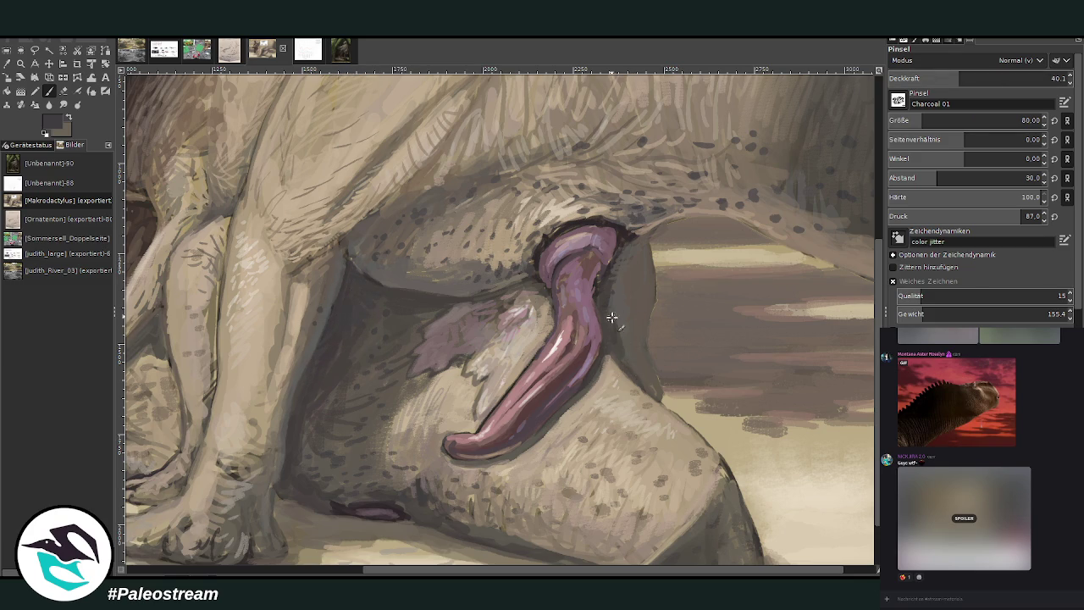
left_click(932, 78)
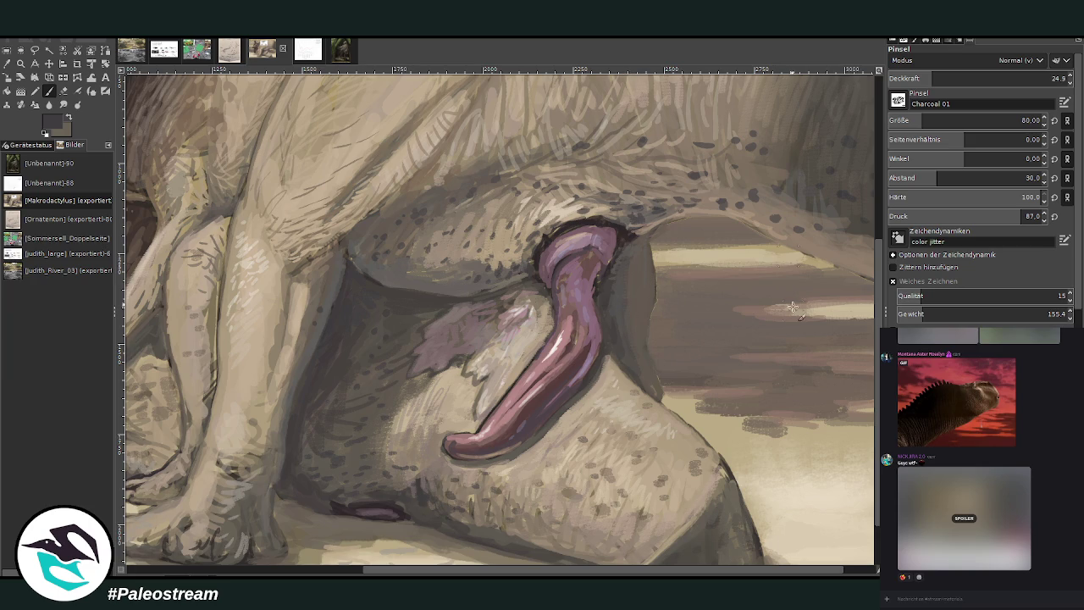
With a grey-olive at size 52, paint dark strokes up the leg edge, then zoom out.
left_click(746, 443, "ctrl")
left_click(866, 305, "ctrl")
left_click(913, 121)
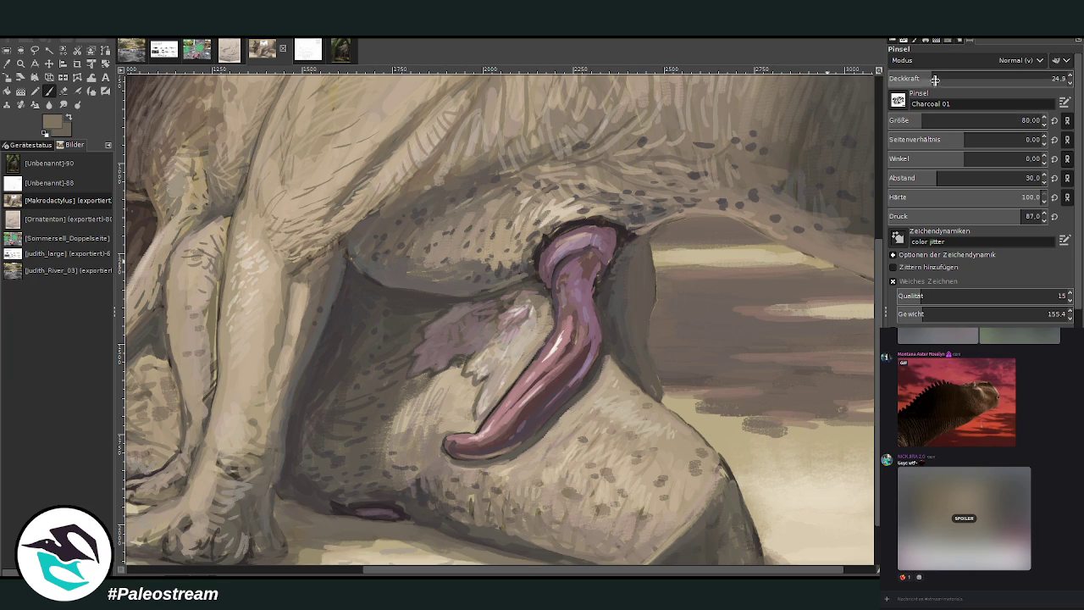
left_click_drag(656, 386, 649, 306)
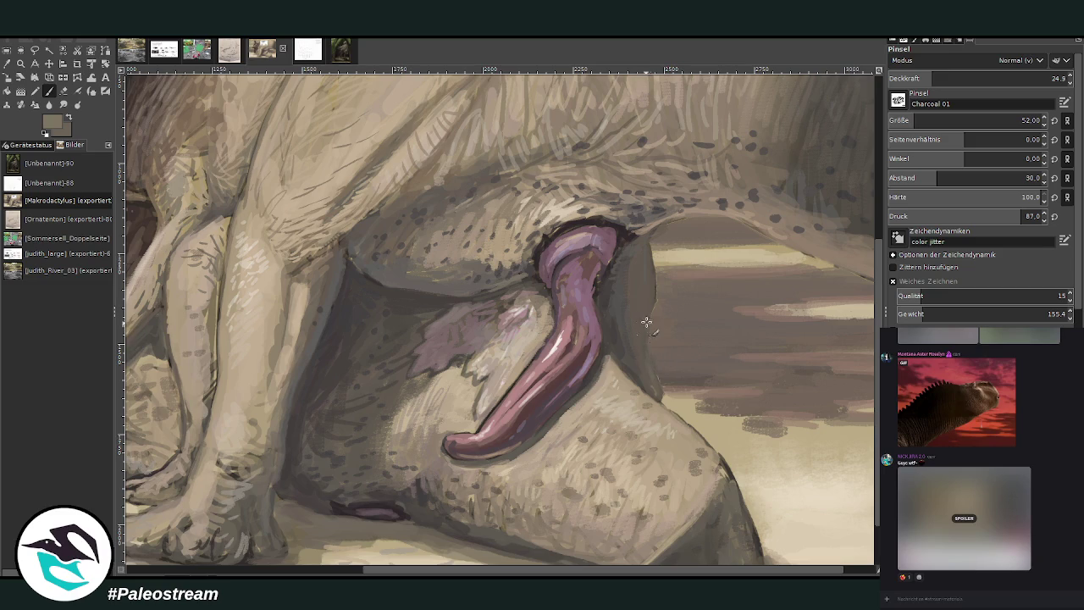
left_click(982, 78)
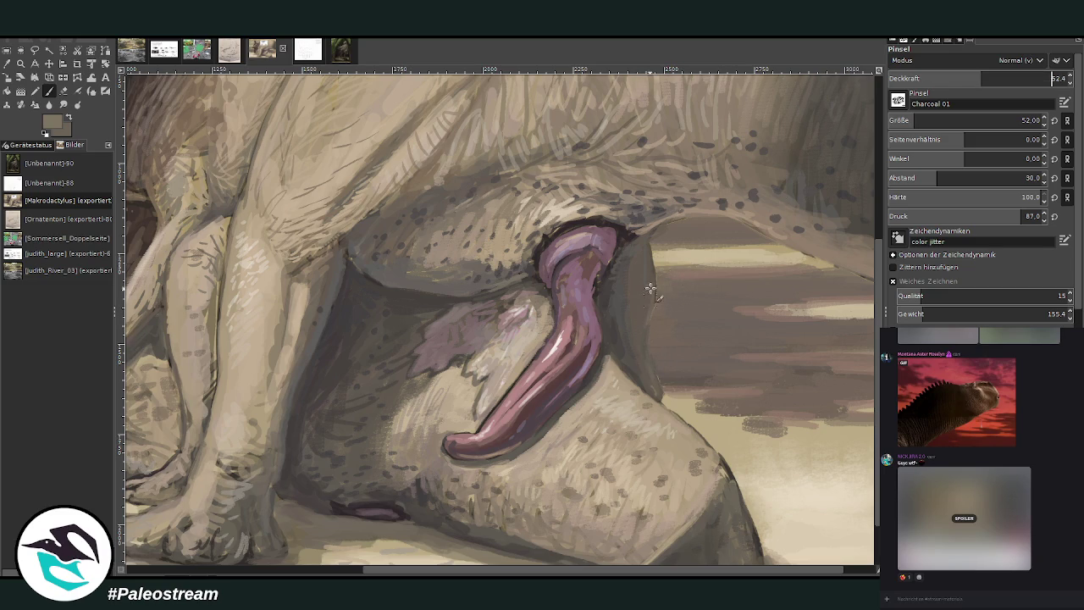
mouse_move(645, 326)
left_mouse_down()
mouse_move(648, 308)
mouse_move(645, 319)
left_mouse_up()
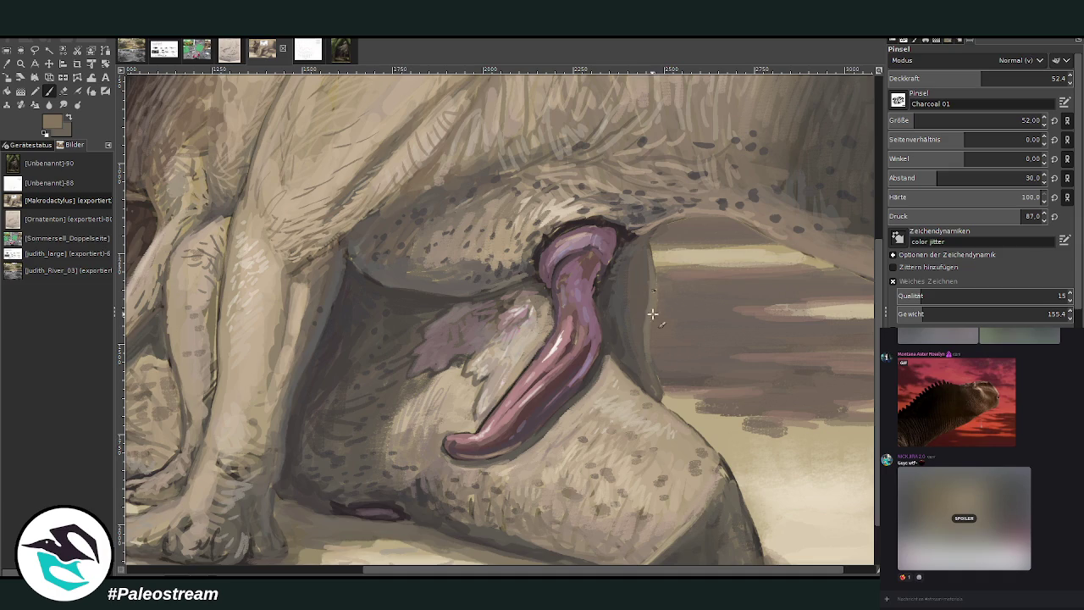
left_click_drag(980, 76, 1000, 76)
left_click(22, 64)
key("shift+ctrl+j")
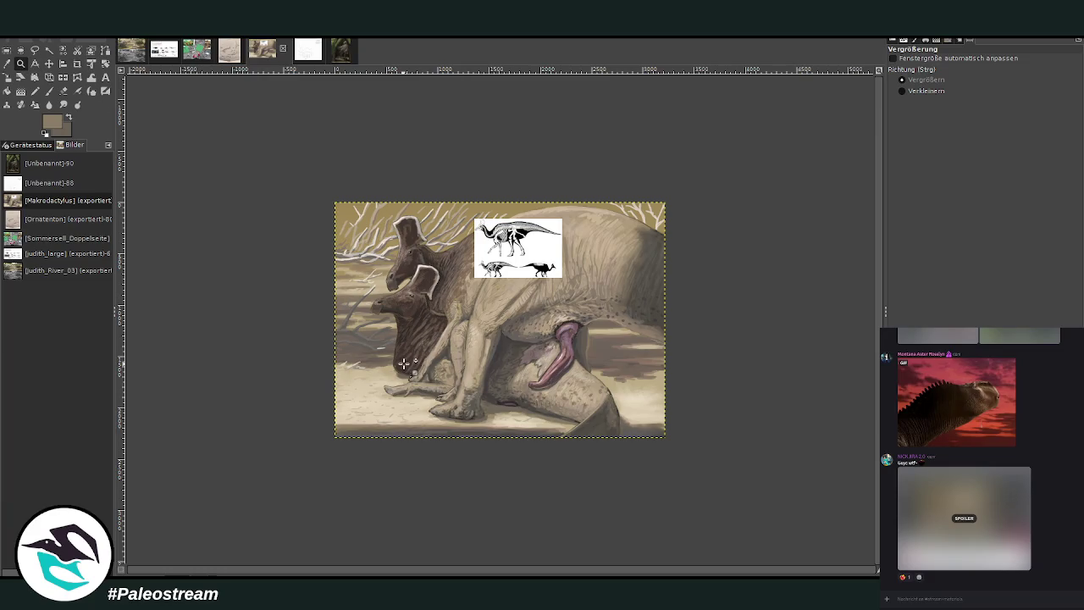
Zoom in around the purple form and add short light strokes along its contours.
left_click_drag(547, 297, 593, 434)
key("p")
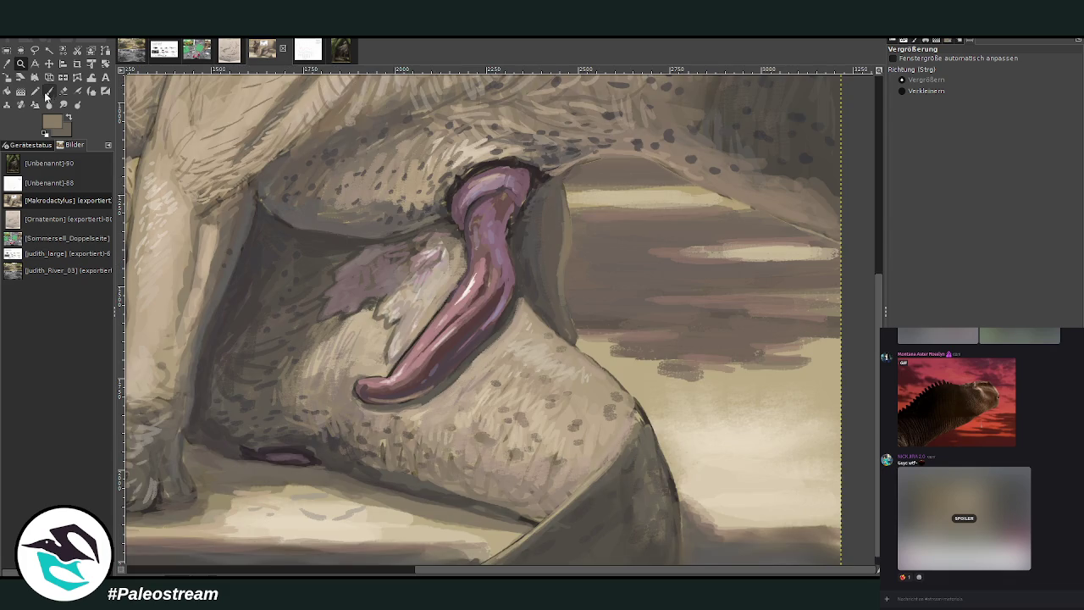
left_click_drag(630, 397, 676, 508)
left_click_drag(516, 522, 507, 516)
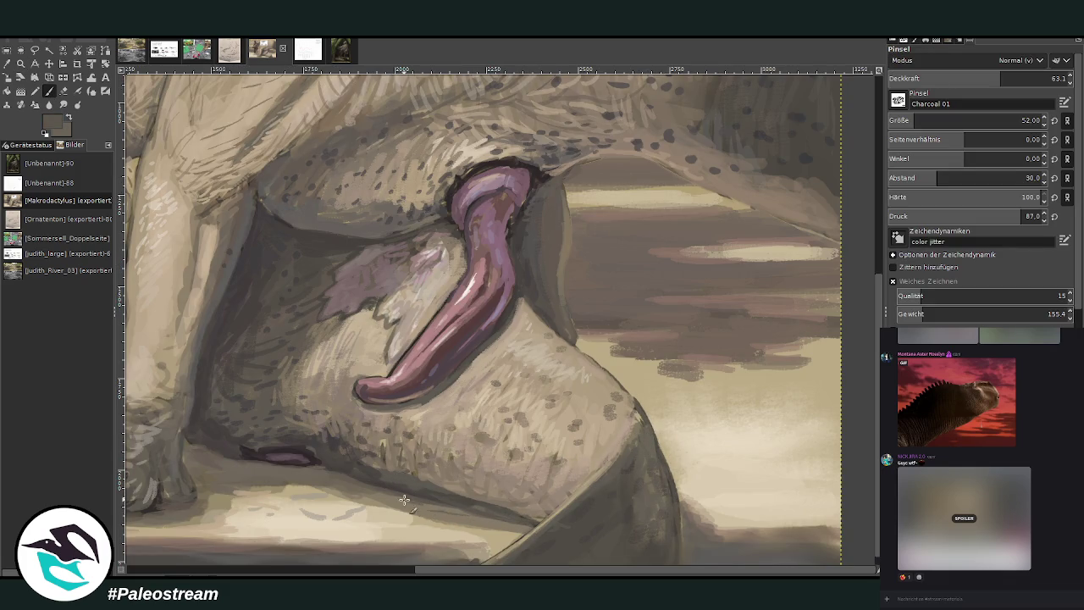
left_click_drag(455, 574, 301, 574)
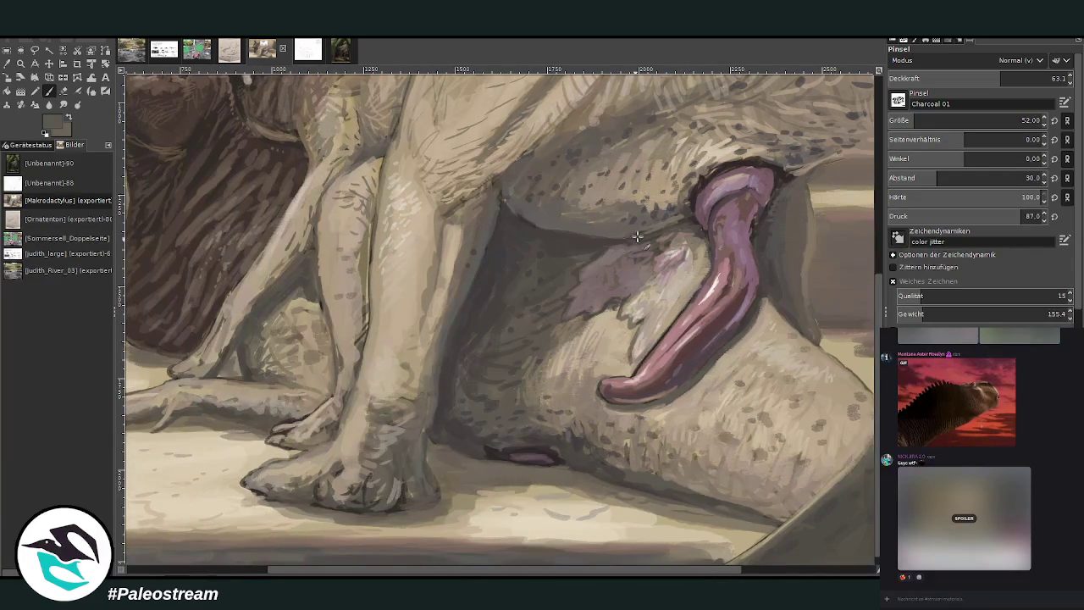
Paint a purple-grey stroke over the dark mark and dab a dark shadow at its end.
left_click(751, 144, "ctrl")
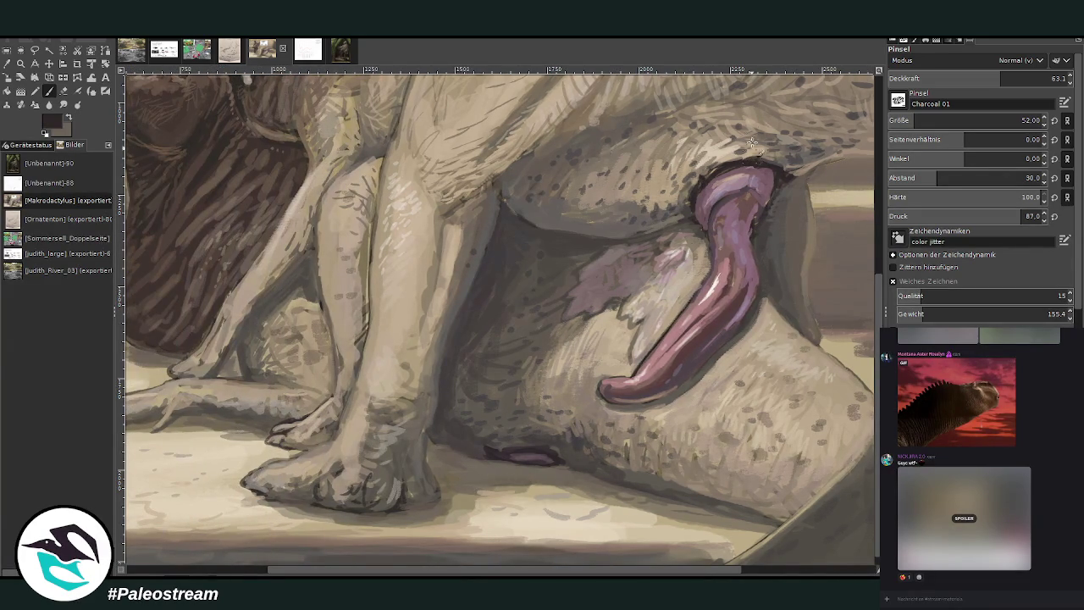
left_click(540, 455, "ctrl")
left_click_drag(550, 456, 513, 455)
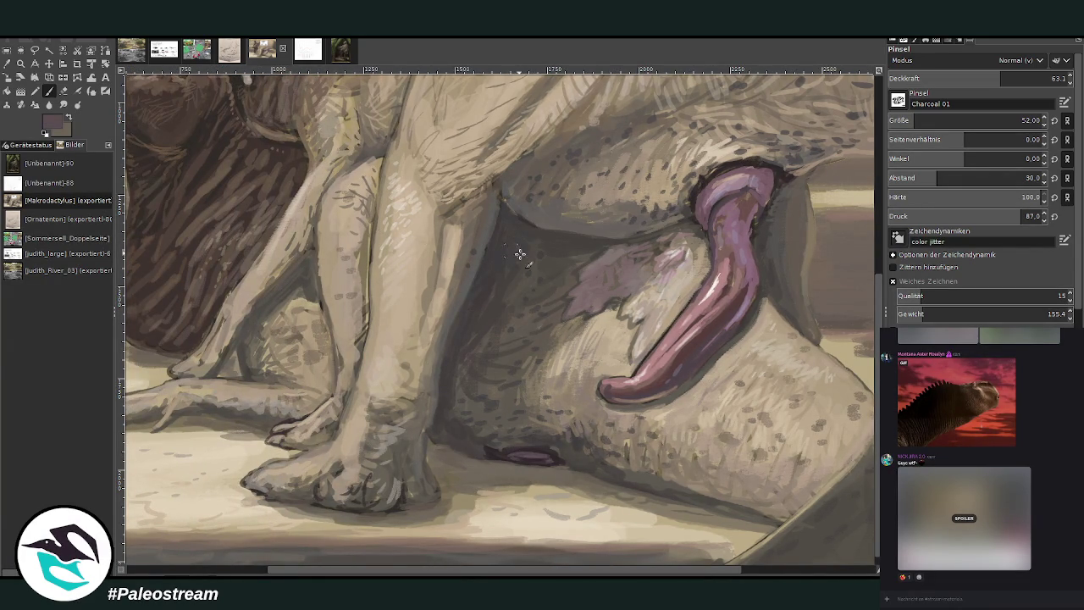
left_click(554, 440, "ctrl")
left_click(486, 452)
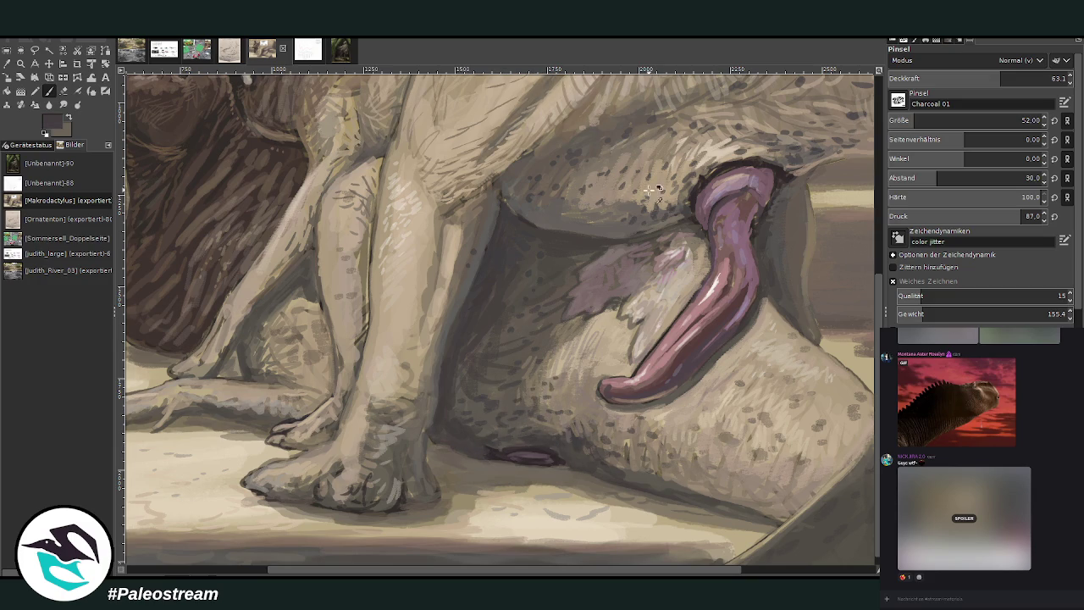
left_click(666, 223, "ctrl")
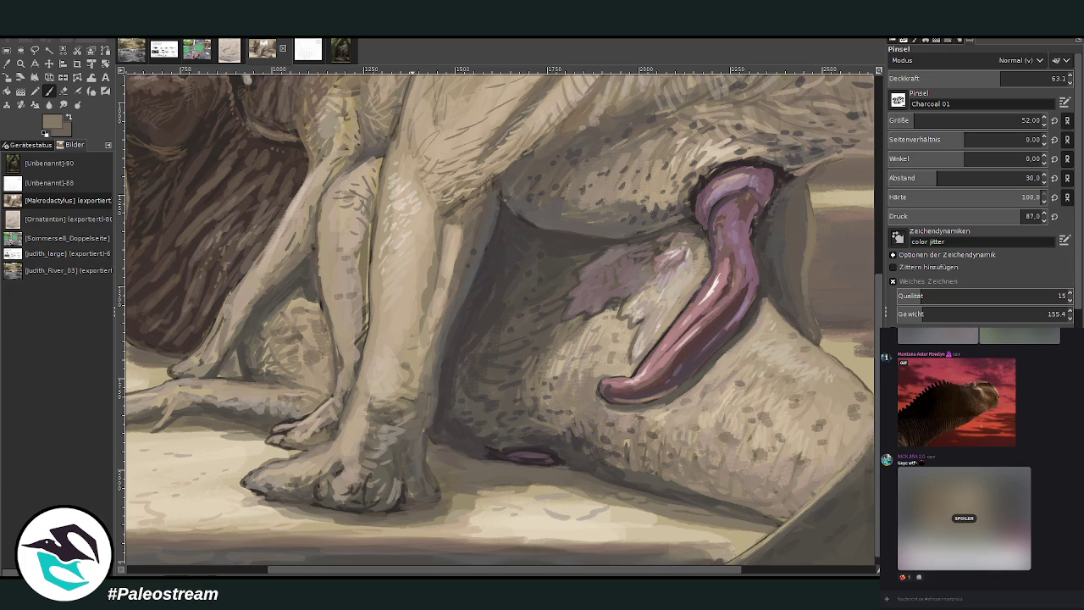
scroll(248, 508, "left", 5)
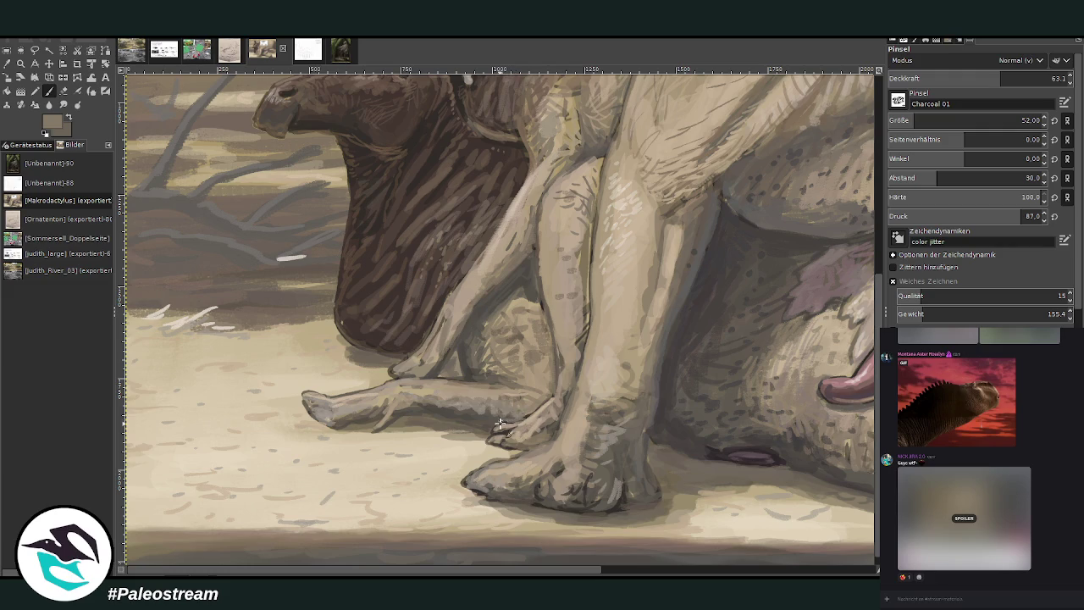
Scroll up to the heads, stroke greyish olive along the front leg's edge, and zoom out.
left_click(573, 349, "ctrl")
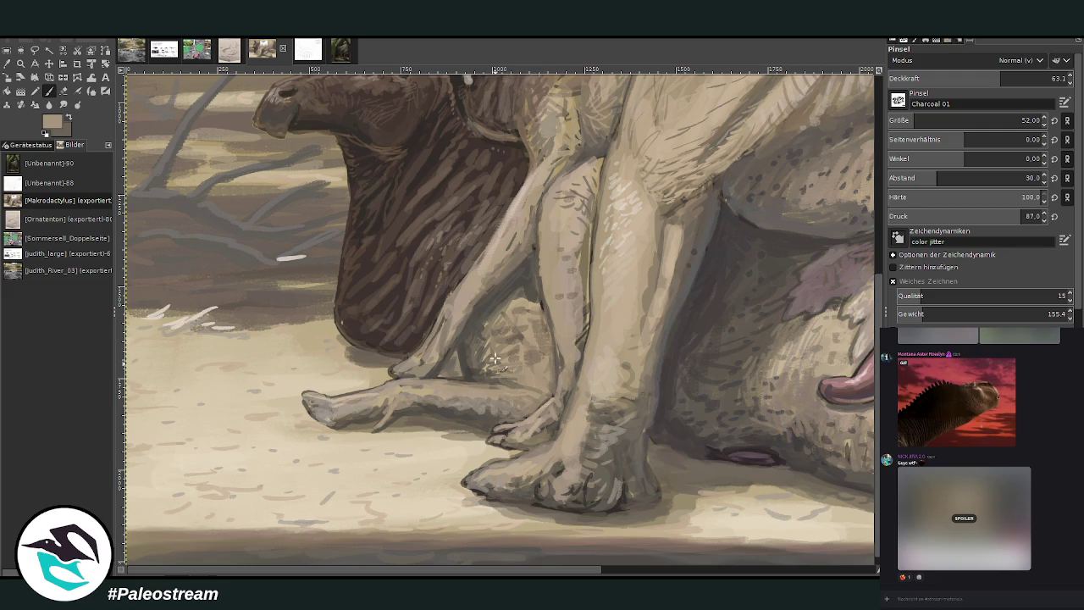
left_click(607, 221, "ctrl")
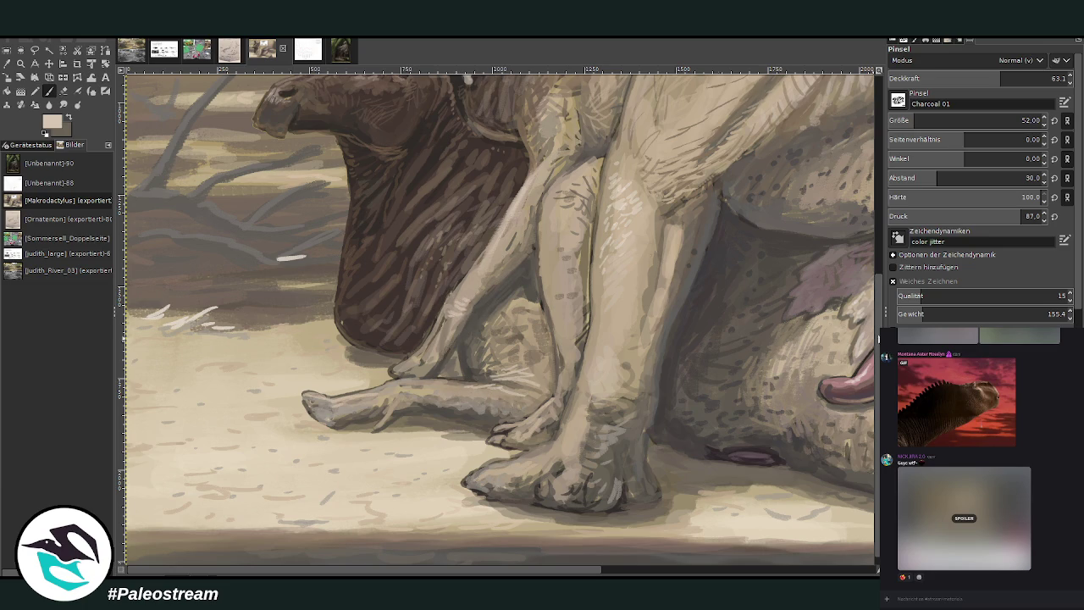
scroll(576, 290, "up", 4)
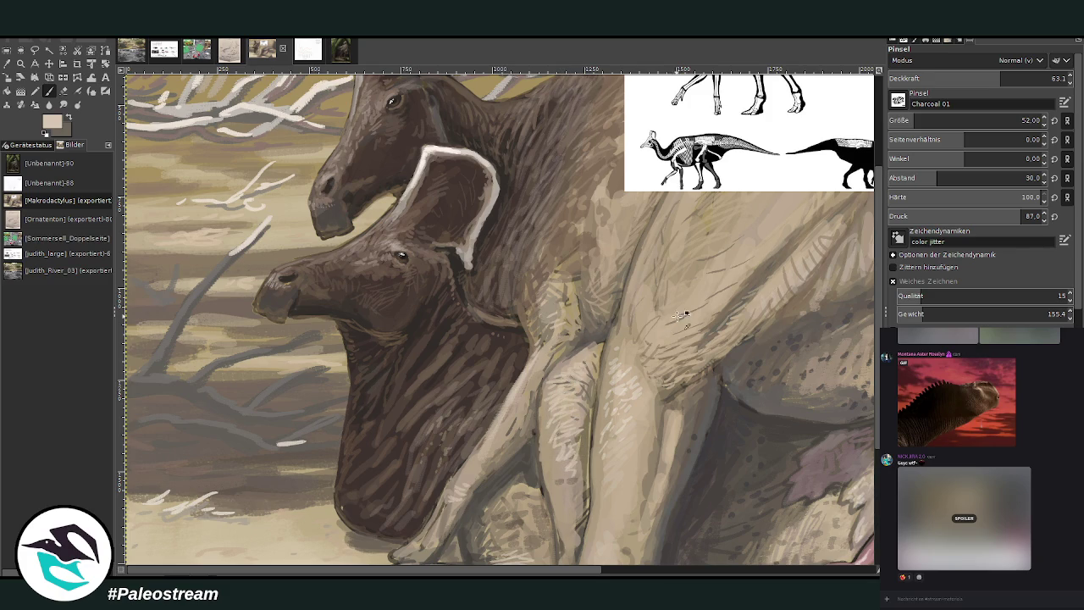
left_click(653, 466, "ctrl")
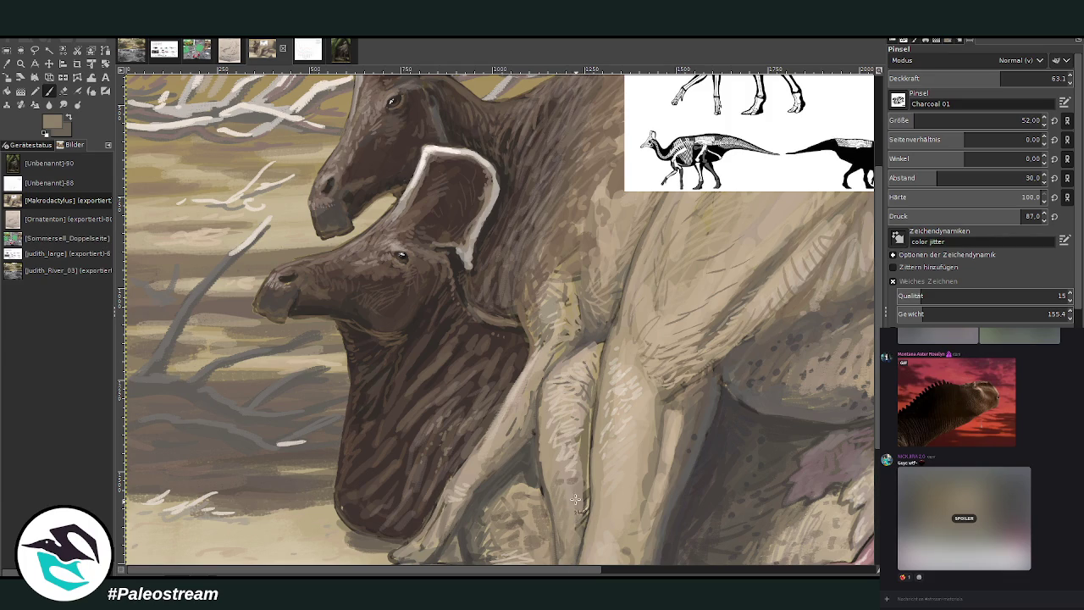
mouse_move(600, 440)
left_mouse_down()
mouse_move(589, 545)
mouse_move(590, 479)
left_mouse_up()
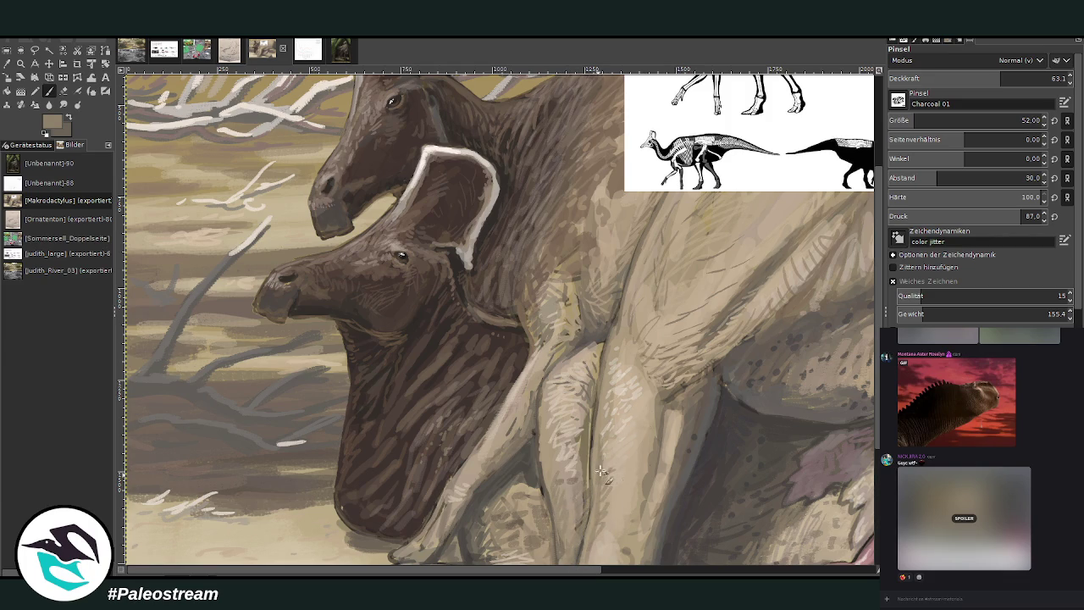
left_click(653, 404, "ctrl")
left_click(736, 369, "ctrl")
left_click(696, 358, "ctrl")
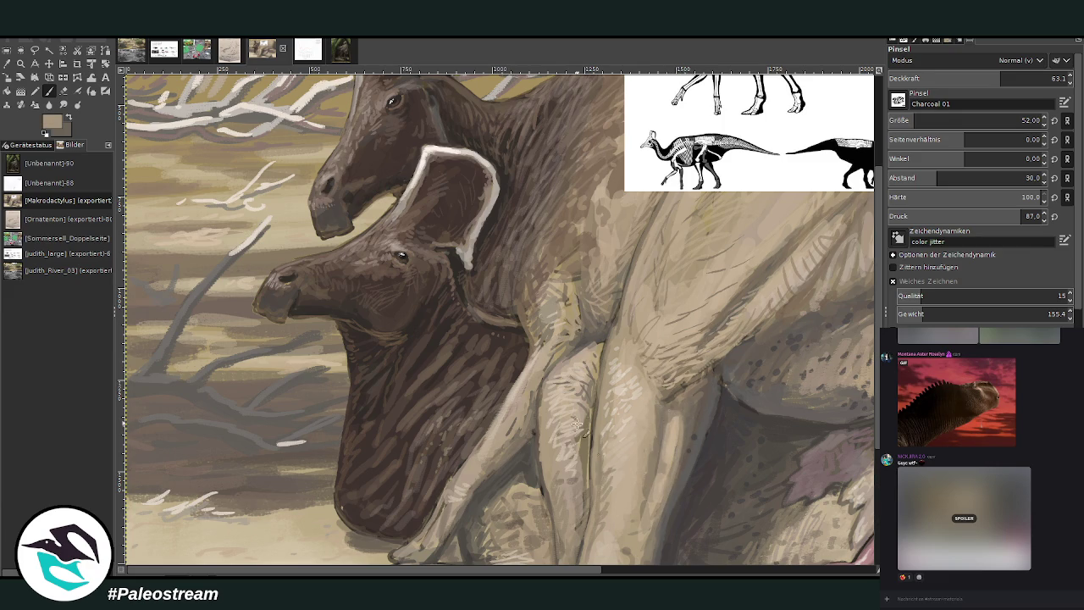
left_click(586, 447, "ctrl")
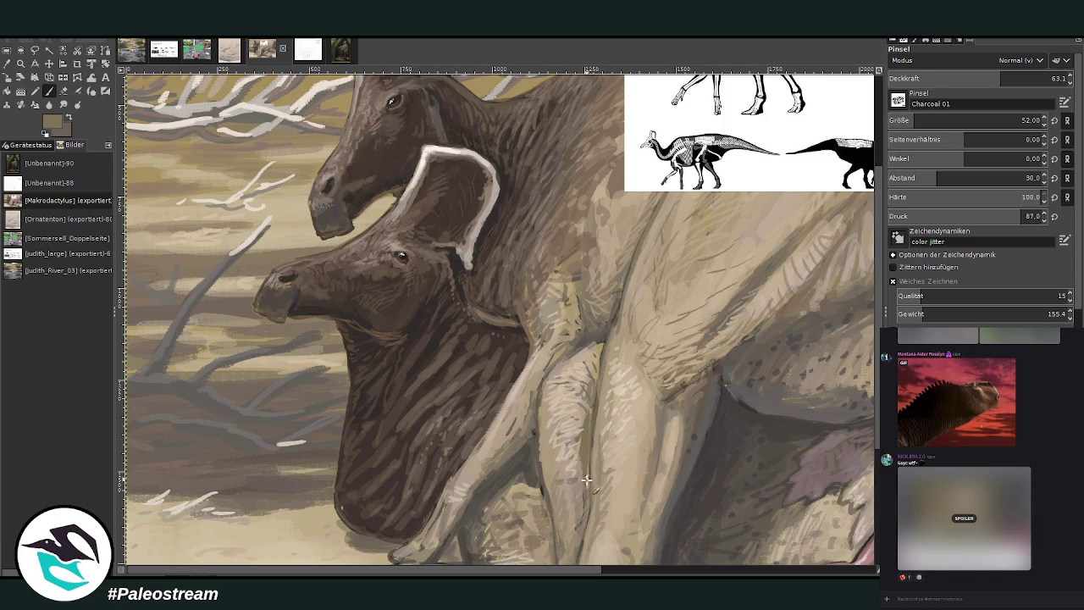
key("minus")
key("minus")
key("minus")
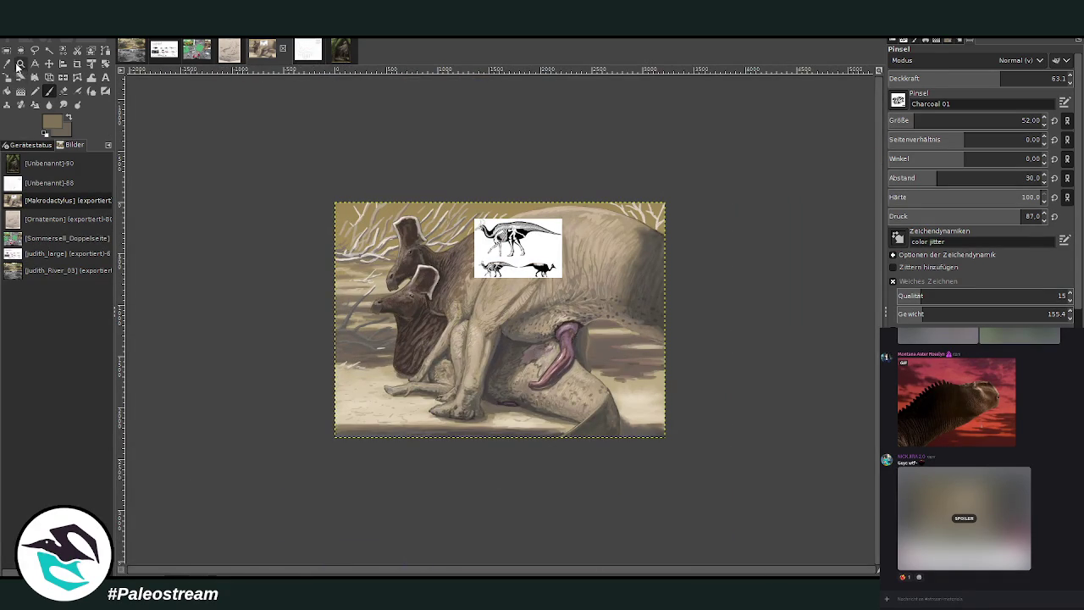
Hide the skeleton reference and zoom in on the horned heads and body.
left_click(20, 62)
left_click_drag(631, 174, 373, 412)
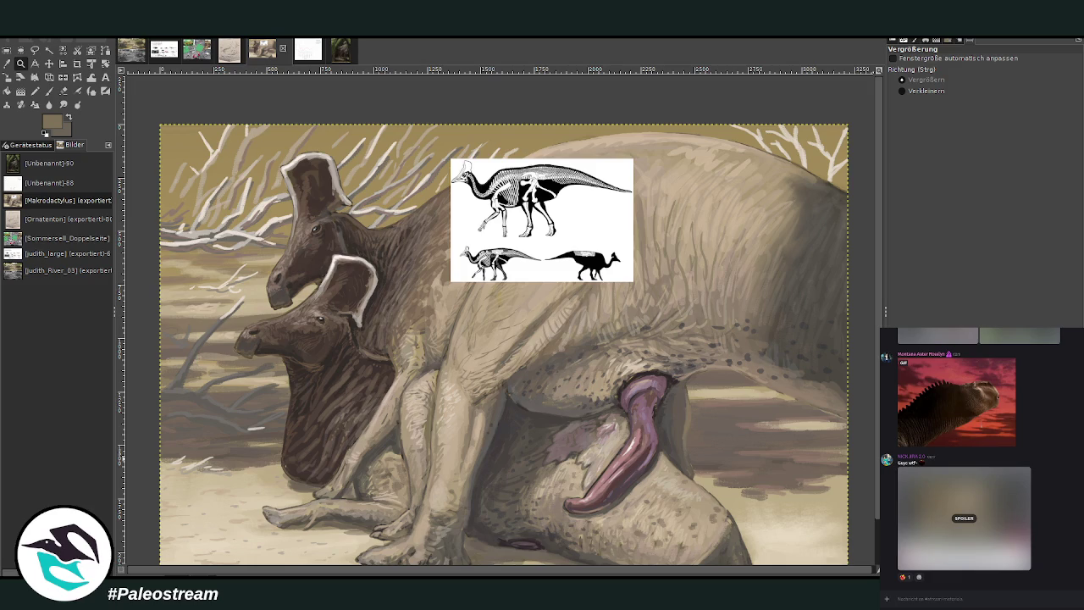
key("ctrl+z")
key("minus")
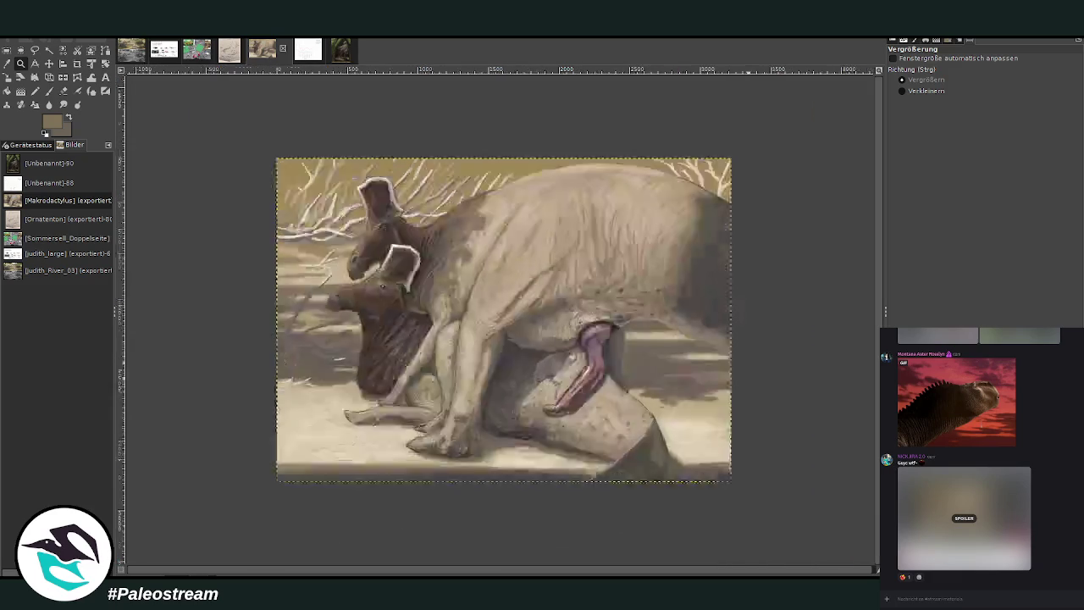
key("minus")
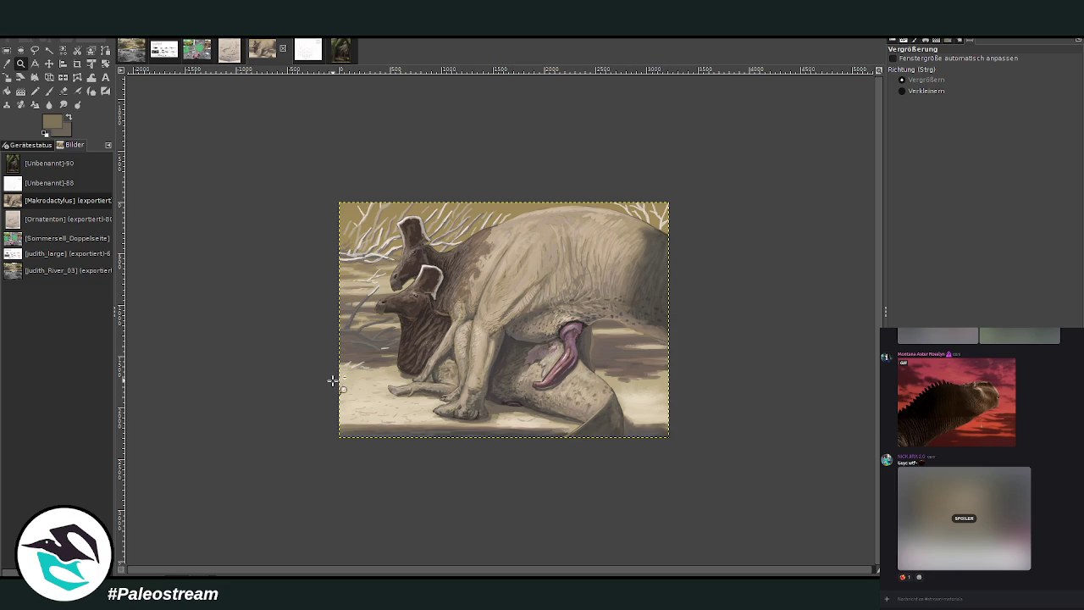
left_click_drag(465, 188, 543, 366)
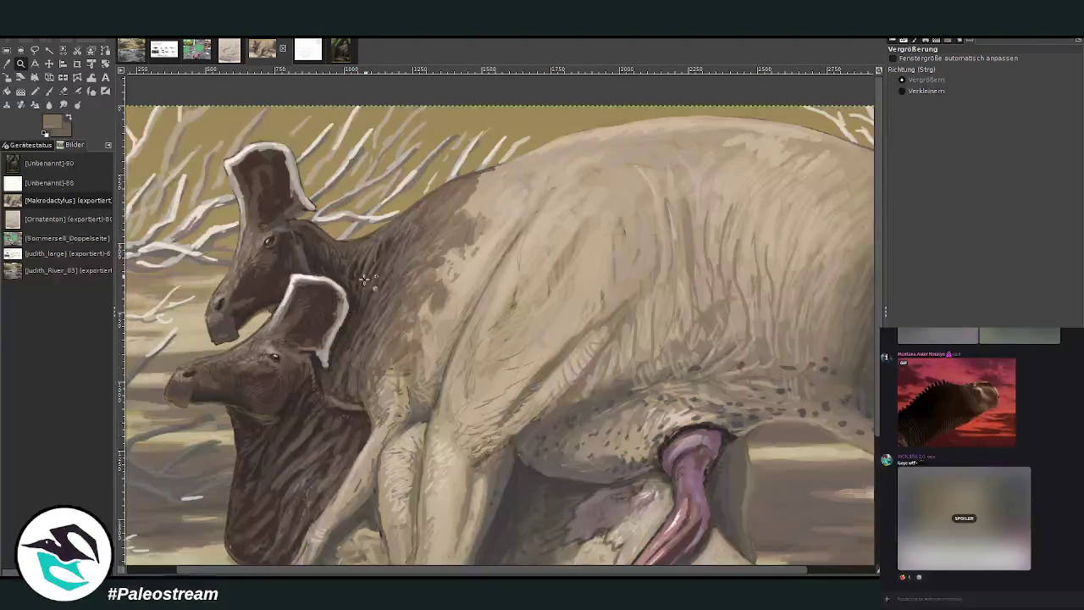
Sample a painting colour and set the brush to size 184 with opacity lowered from 17 to about 10.
left_click(6, 64)
left_click(403, 260)
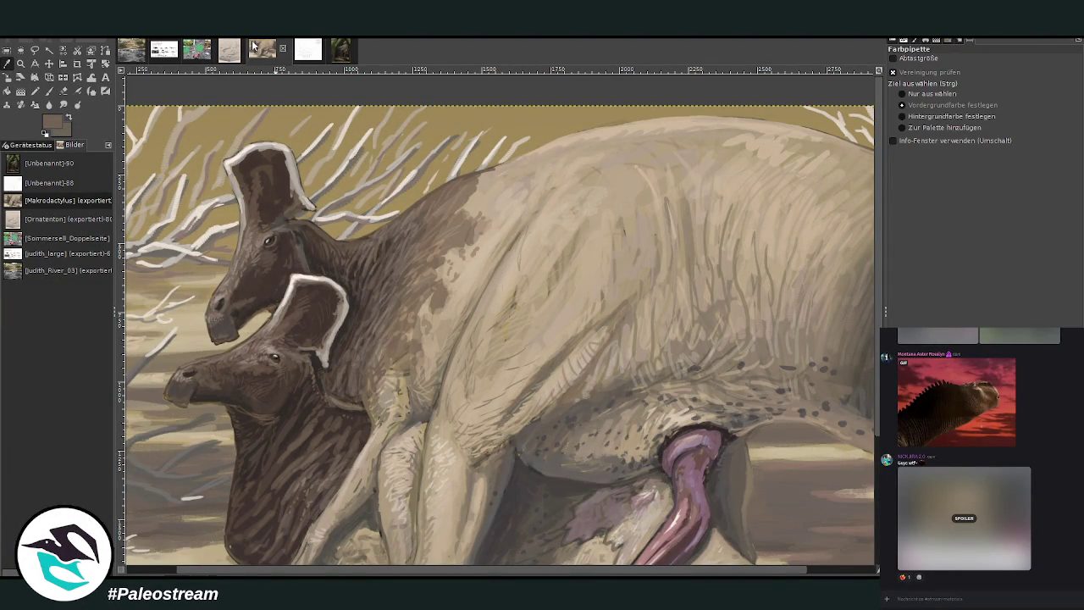
left_click(49, 91)
left_click_drag(973, 121, 1016, 120)
left_click(1050, 78)
type("17")
key("Return")
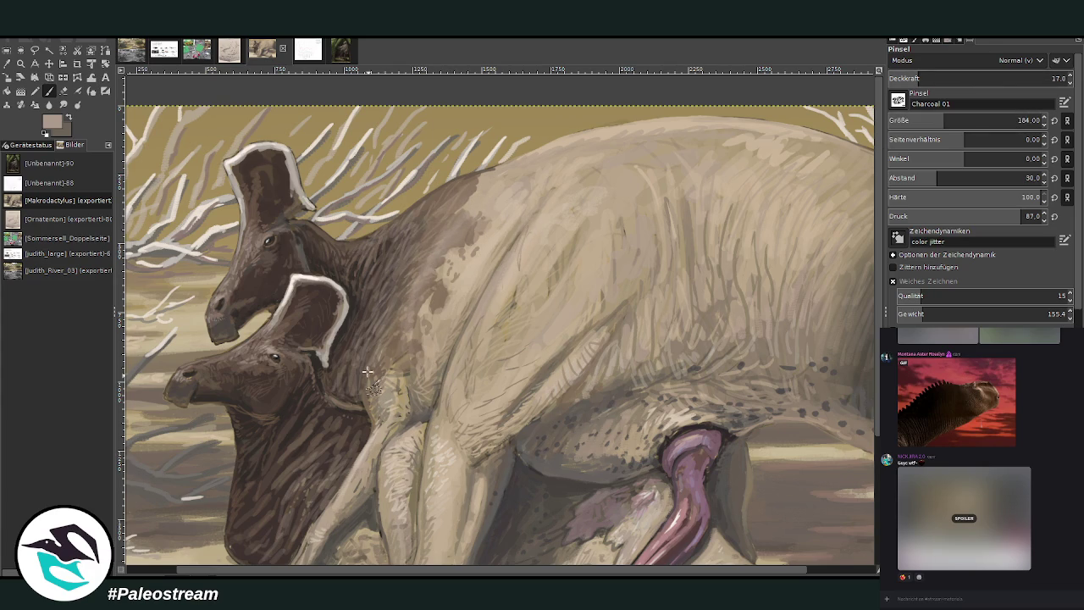
left_click(907, 78)
scroll(310, 408, "down", 3)
scroll(311, 407, "down", 2)
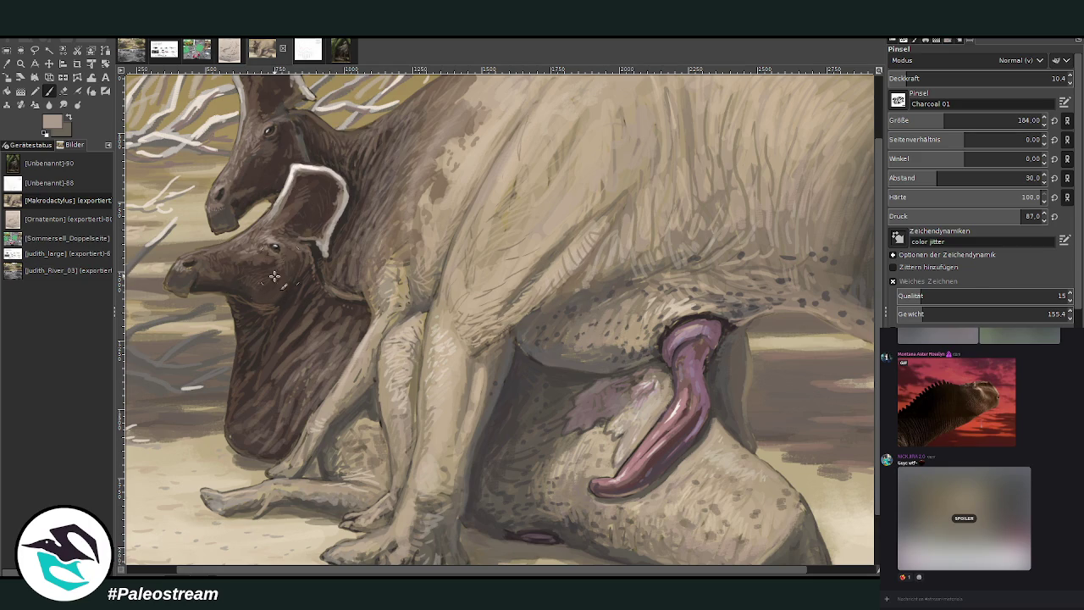
Compare with the lighter version, keep the darker leg and belly shading, and zoom out.
key("shift+ctrl+j")
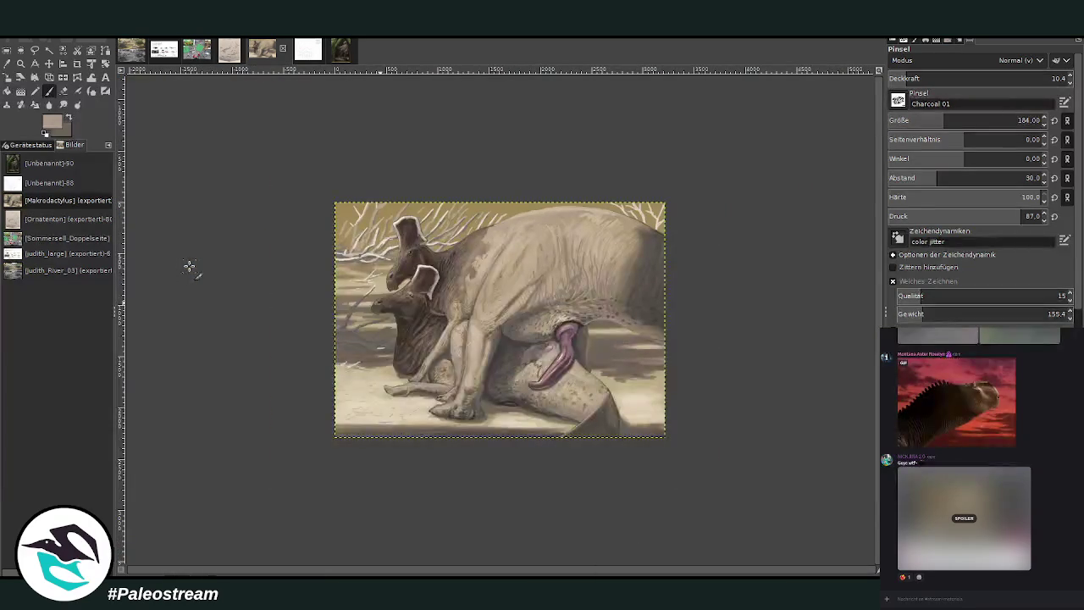
key("ctrl+z")
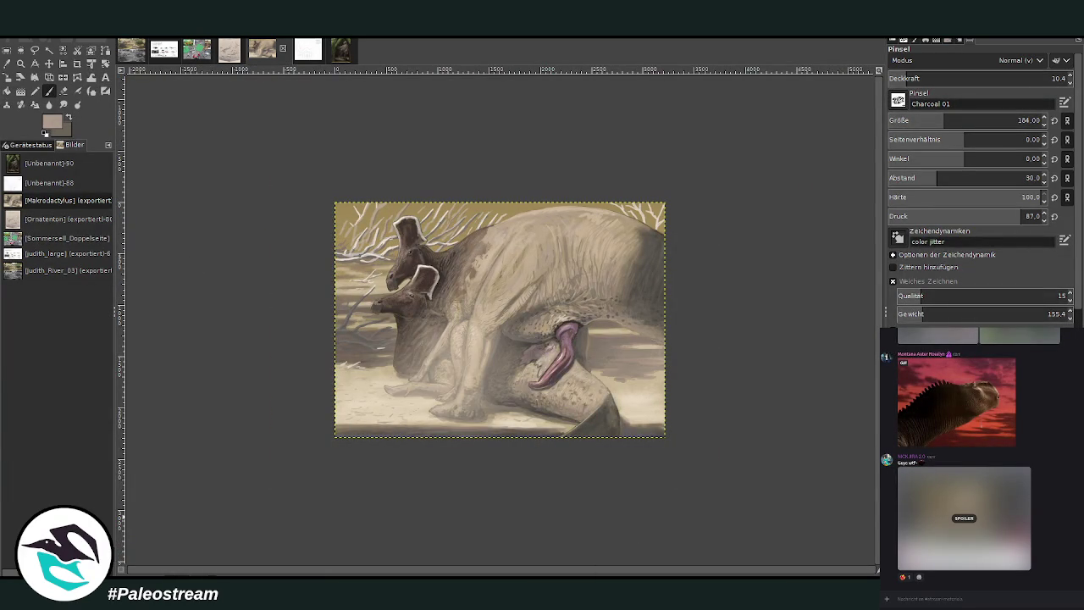
key("ctrl+y")
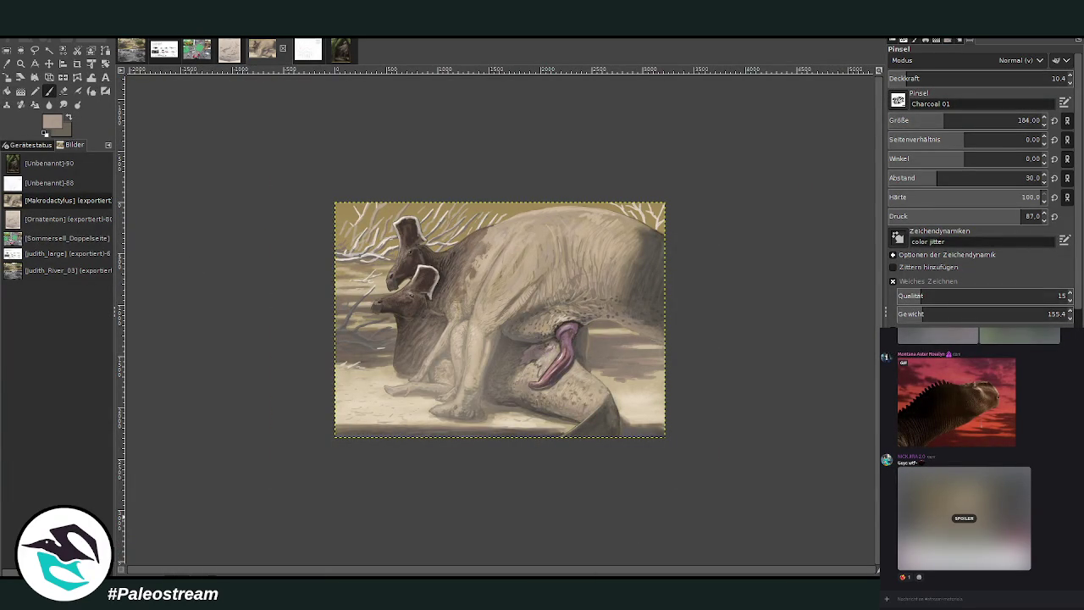
key("ctrl+y")
key("minus")
left_click(21, 63)
Zoom in, sample a dark grey, and make the brush more opaque and smaller.
left_click_drag(399, 219, 597, 409)
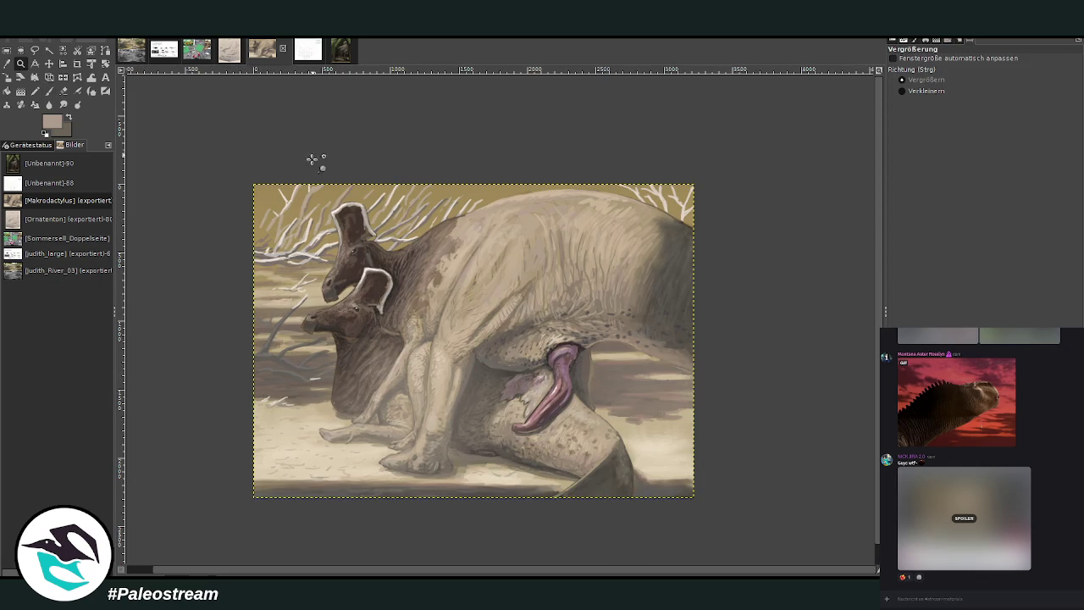
left_click_drag(247, 161, 705, 526)
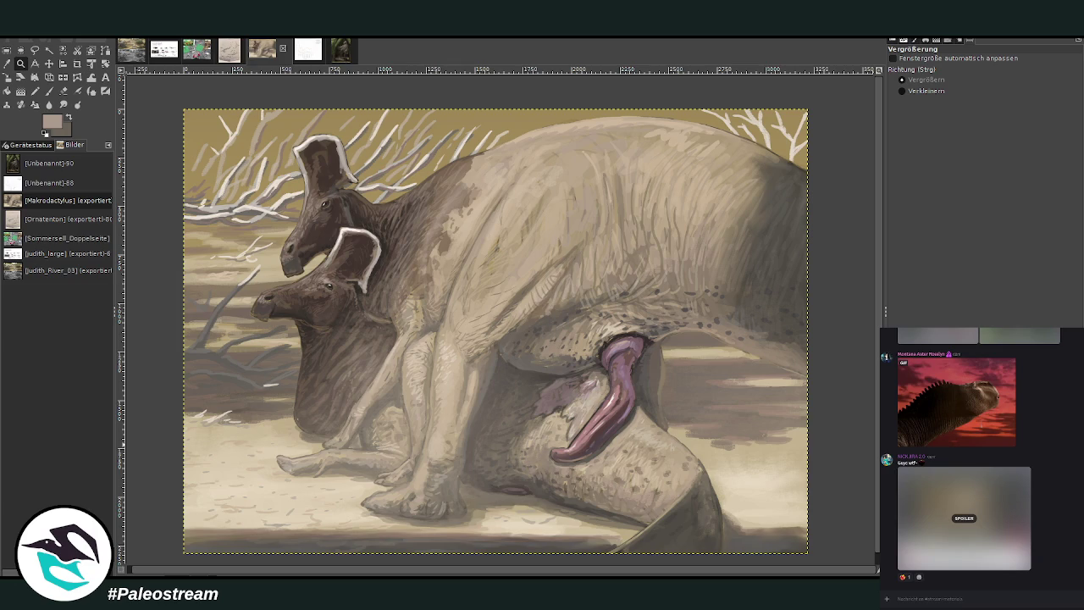
key("o")
left_click(469, 539)
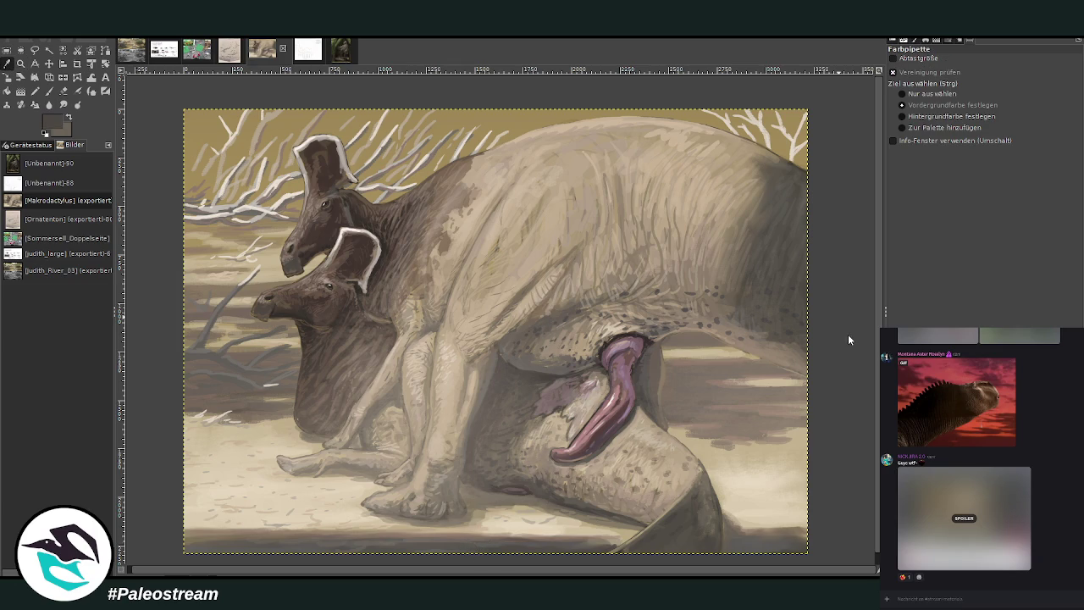
key("p")
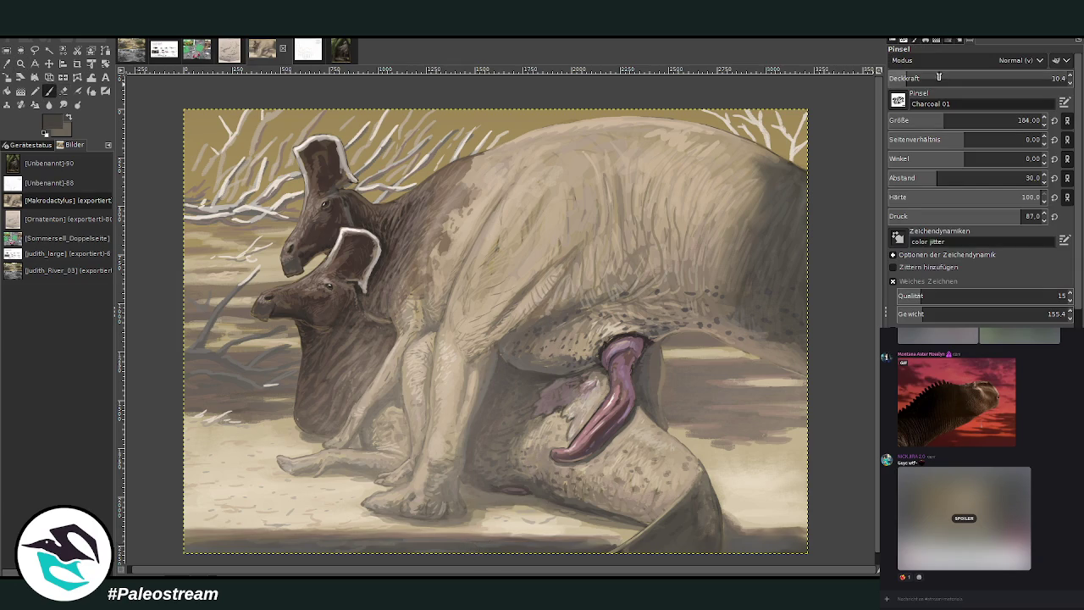
mouse_move(995, 70)
left_mouse_down()
mouse_move(985, 84)
mouse_move(1012, 81)
left_mouse_up()
key("bracketright")
key("bracketright")
left_click_drag(1007, 120, 949, 121)
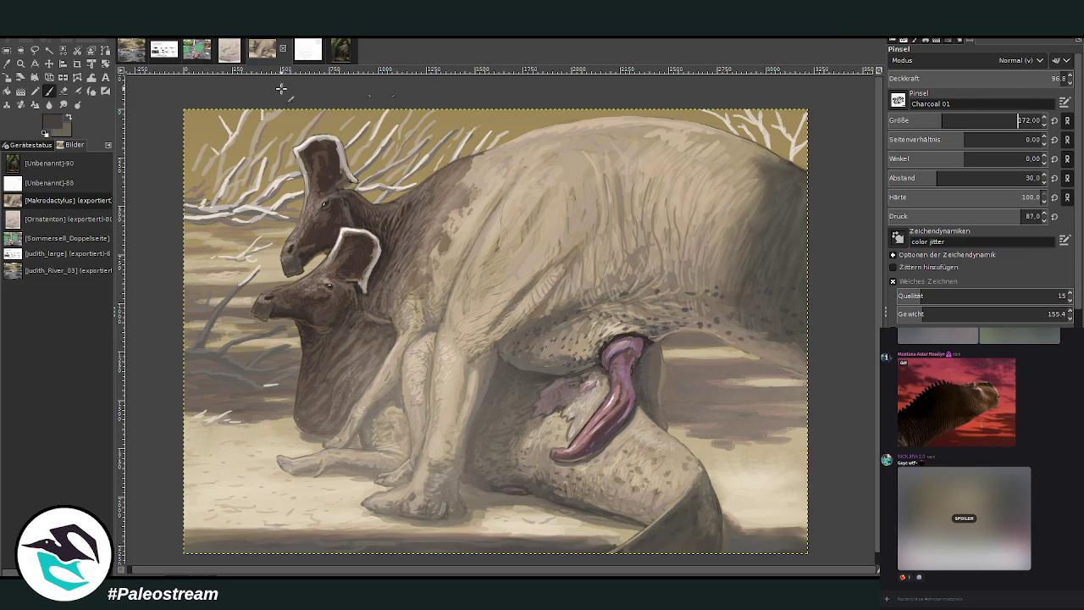
Paint dark branches in the top-left corner and along the top edge, with spacing 13.
left_click_drag(227, 121, 187, 166)
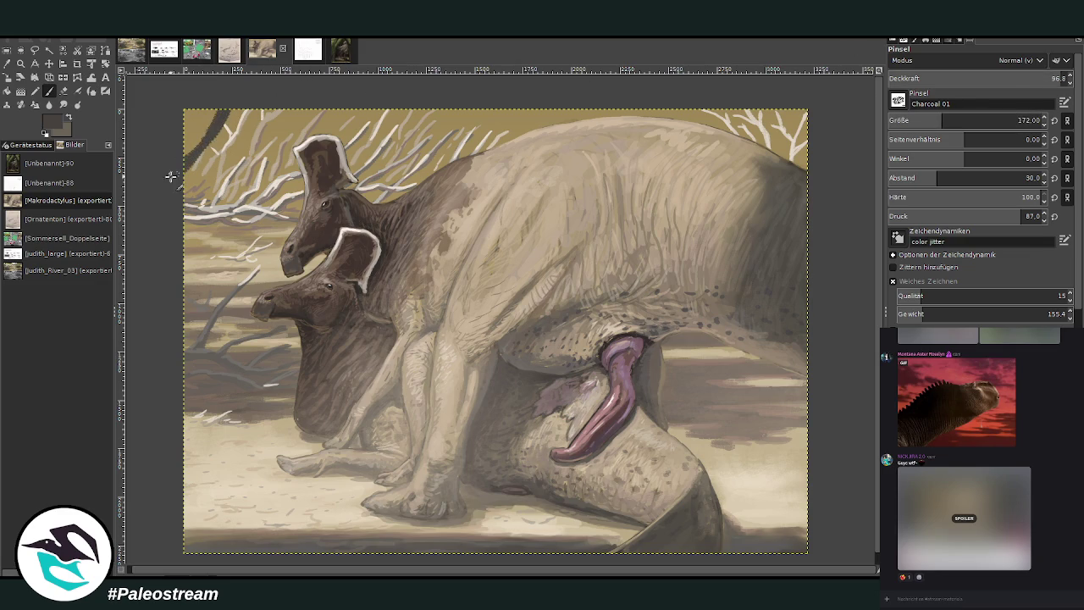
left_click_drag(235, 134, 185, 203)
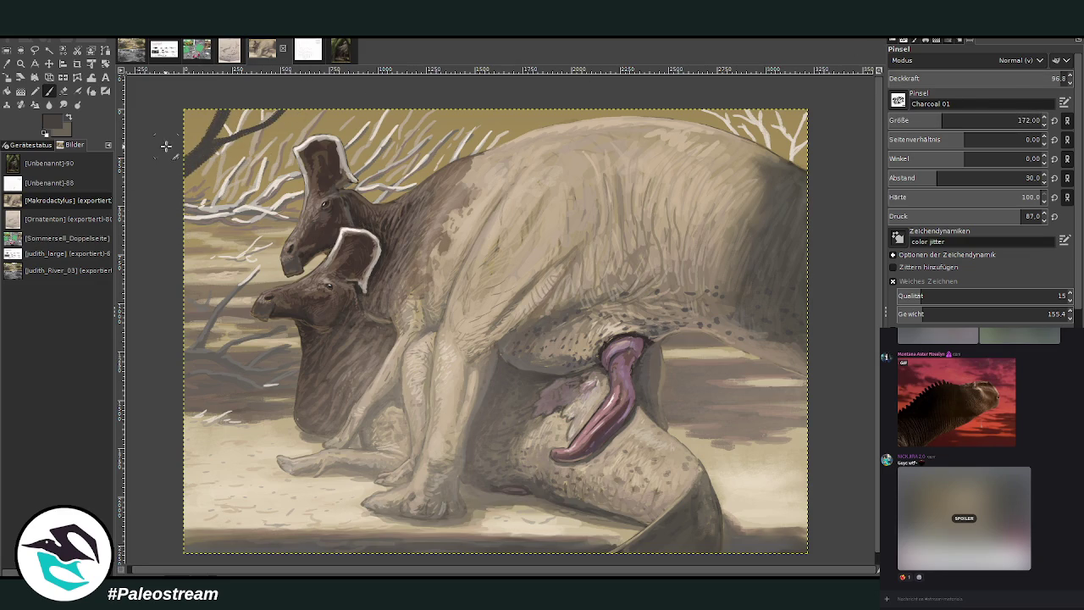
left_click(919, 177)
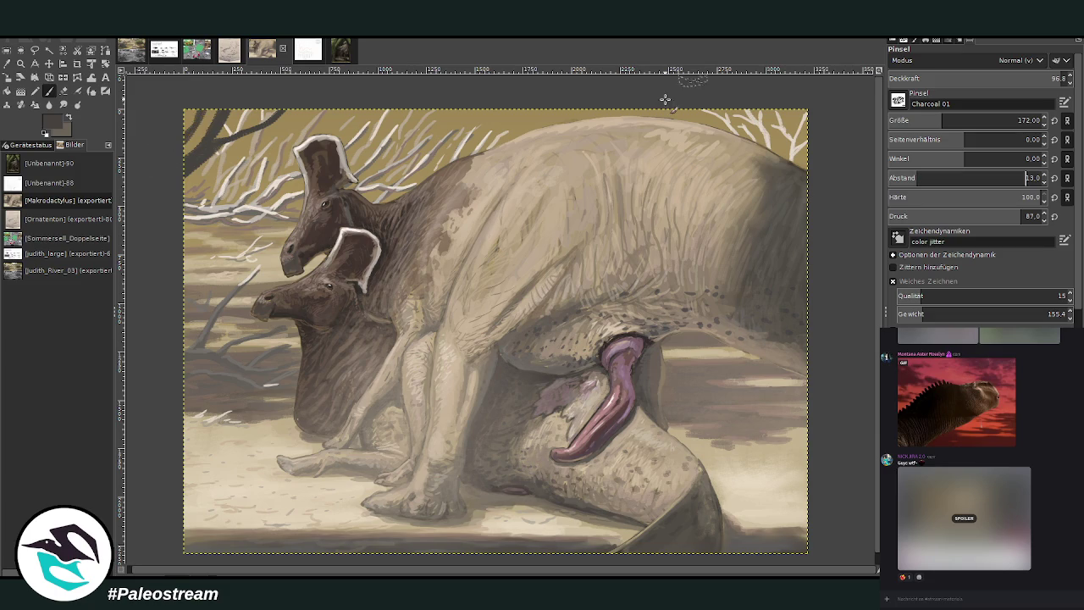
left_click_drag(267, 123, 249, 127)
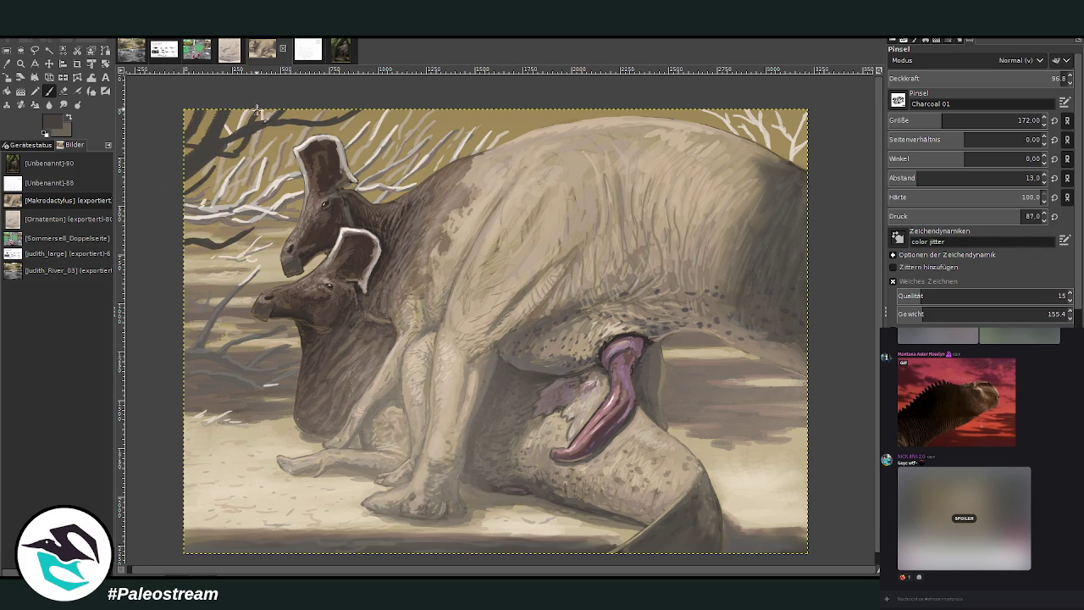
left_click_drag(239, 149, 168, 151)
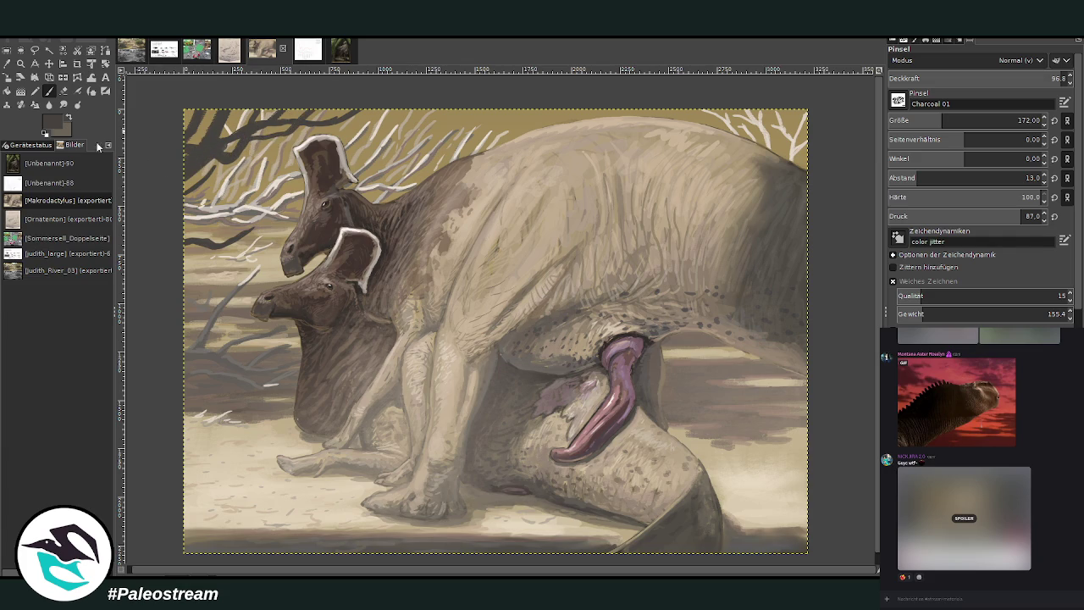
Paint dark branches in the lower-left corner and along the left edge.
key("minus")
key("minus")
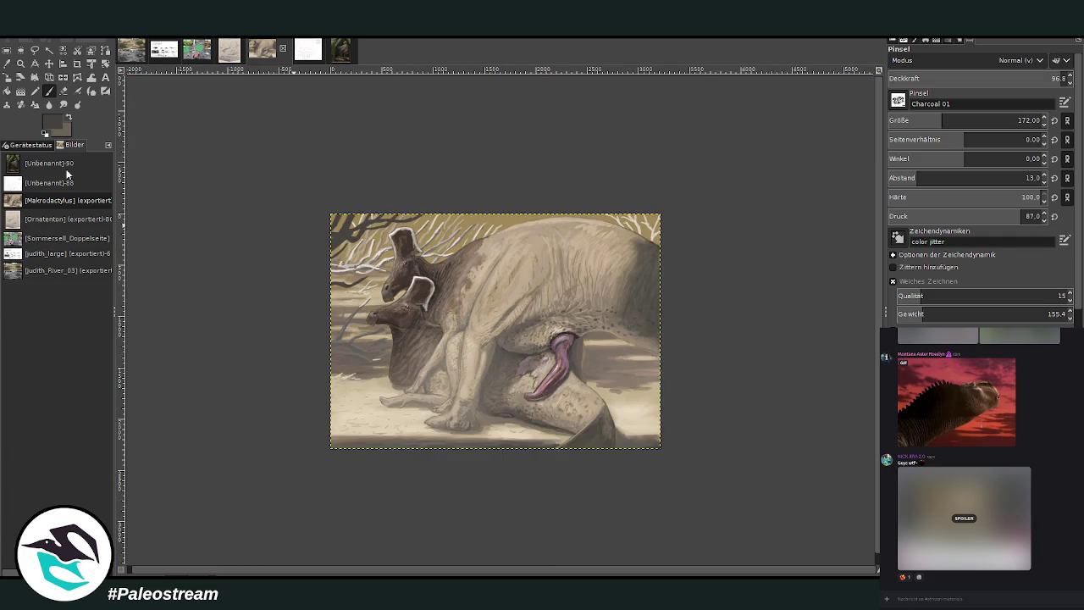
left_click(21, 64)
left_click_drag(293, 171, 560, 481)
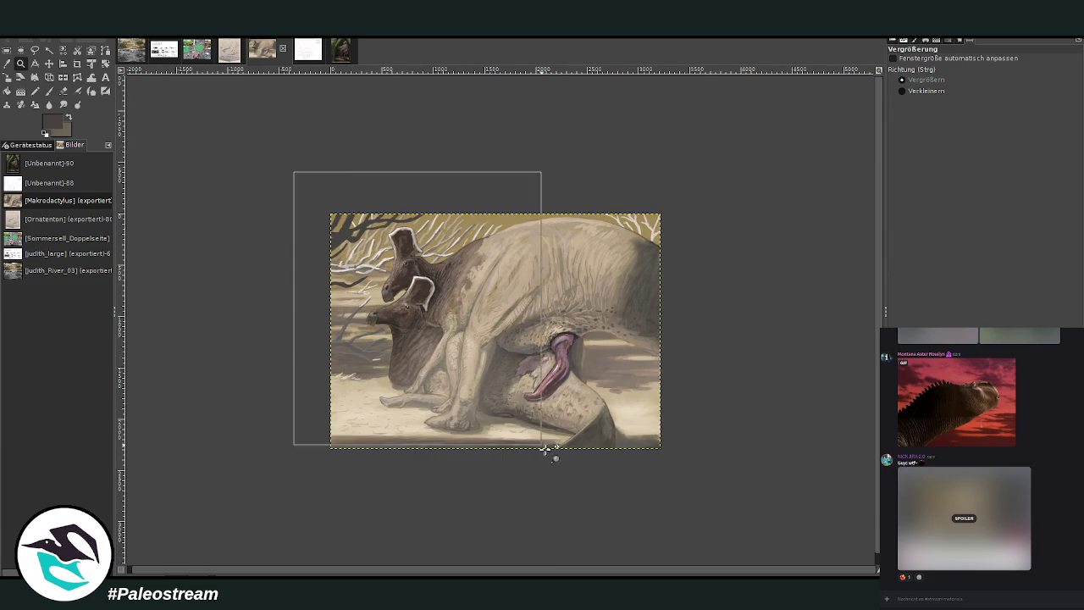
key("p")
mouse_move(419, 513)
left_mouse_down()
mouse_move(331, 435)
mouse_move(414, 523)
left_mouse_up()
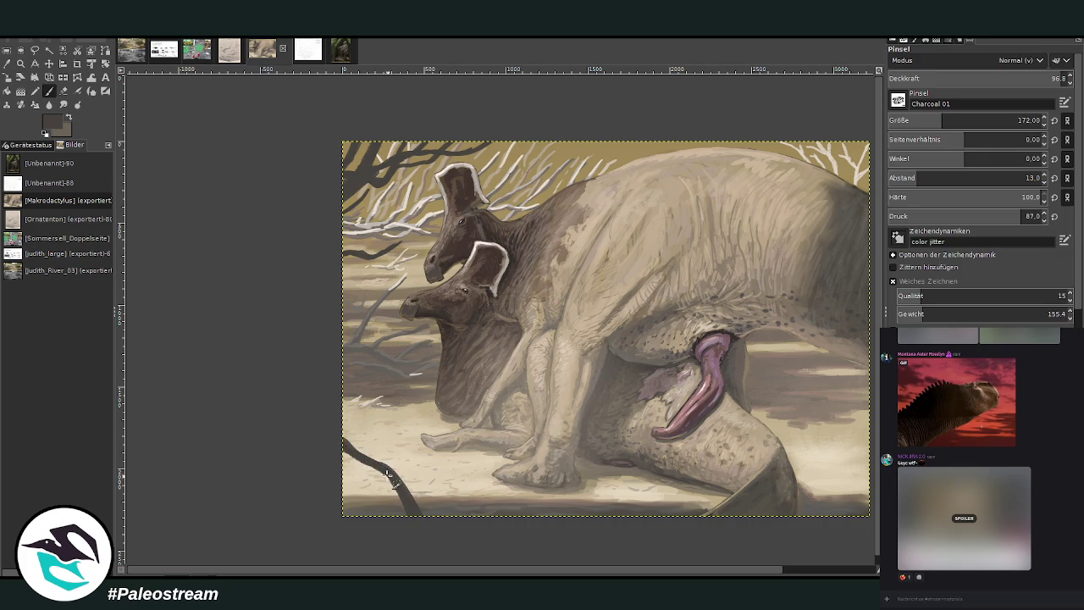
mouse_move(389, 474)
left_mouse_down()
mouse_move(306, 394)
mouse_move(385, 467)
left_mouse_up()
mouse_move(381, 525)
left_mouse_down()
mouse_move(366, 489)
mouse_move(331, 470)
mouse_move(388, 527)
left_mouse_up()
mouse_move(441, 506)
left_mouse_down()
mouse_move(319, 443)
mouse_move(407, 458)
mouse_move(454, 508)
left_mouse_up()
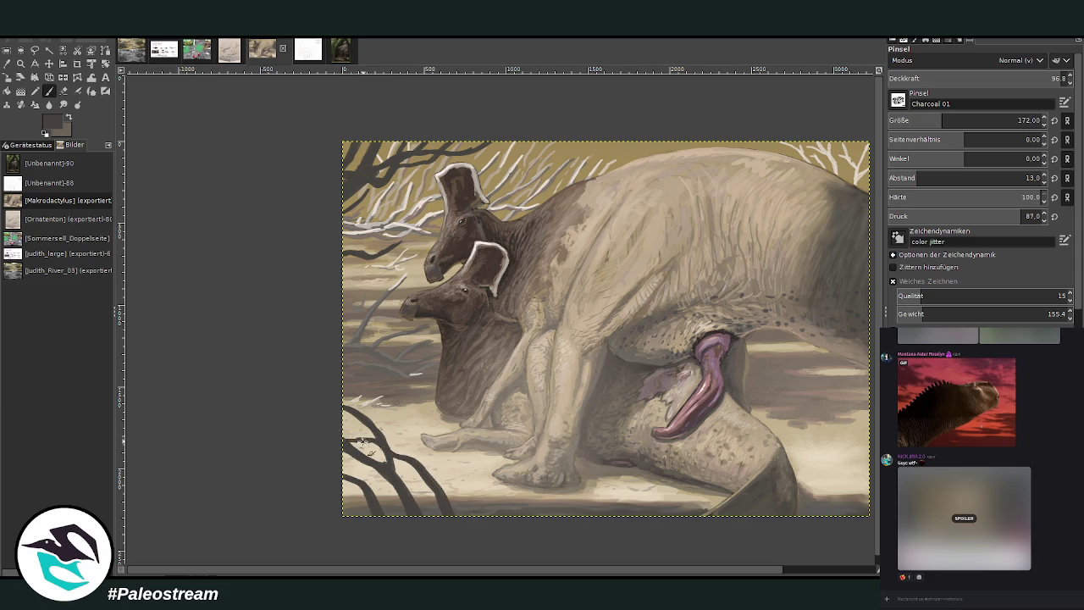
left_click_drag(372, 413, 242, 350)
Switch to the lighter colour and set the brush to opacity 77.3 and size 111.
key("minus")
key("z")
left_click_drag(413, 194, 648, 464)
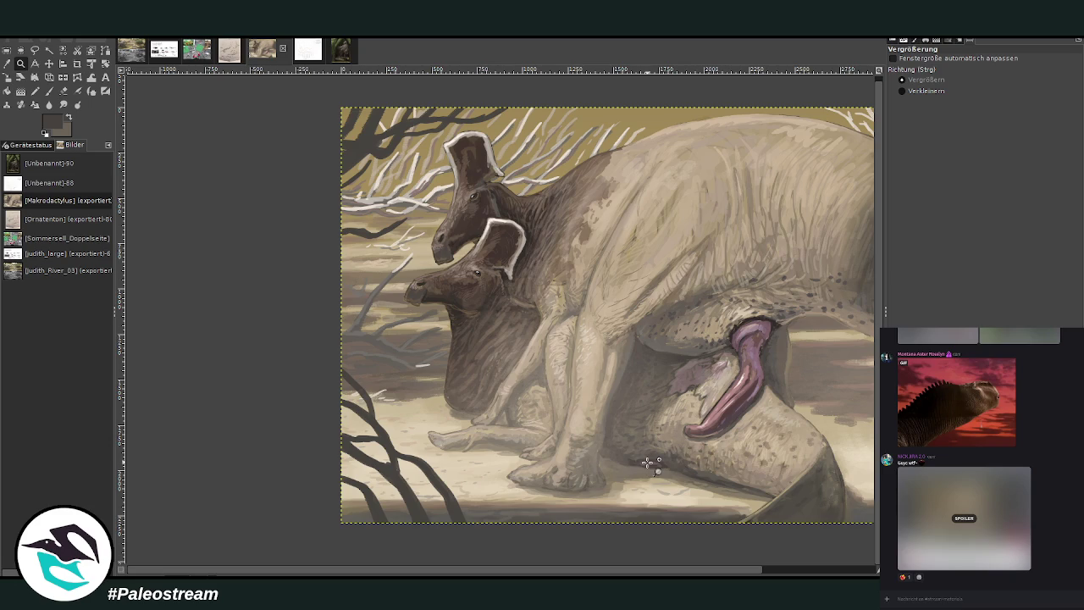
key("x")
key("x")
key("x")
key("x")
left_click(49, 90)
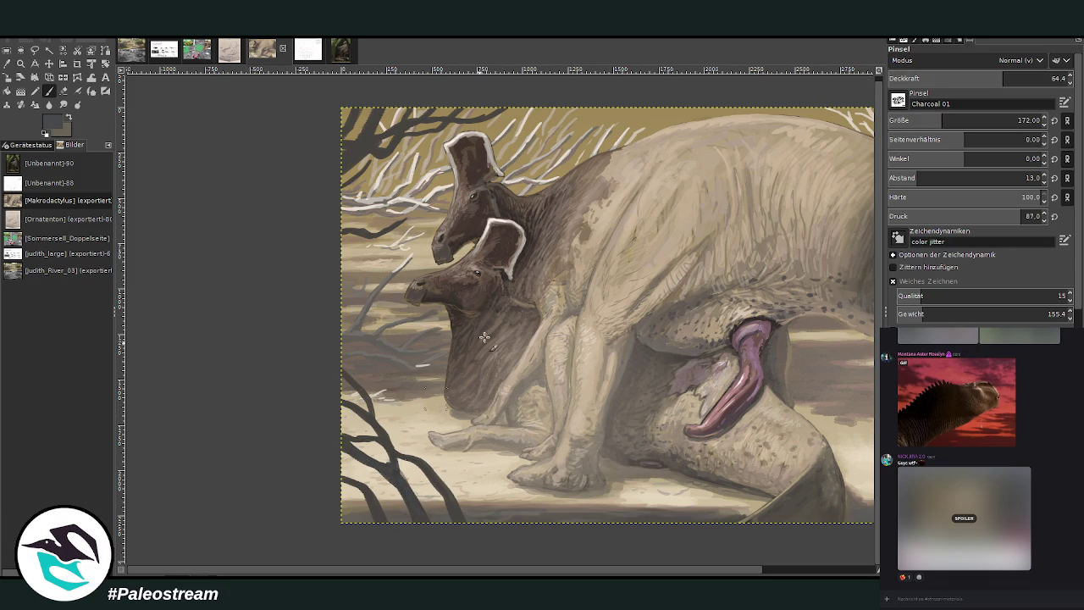
left_click_drag(995, 79, 1013, 79)
left_click(1017, 121)
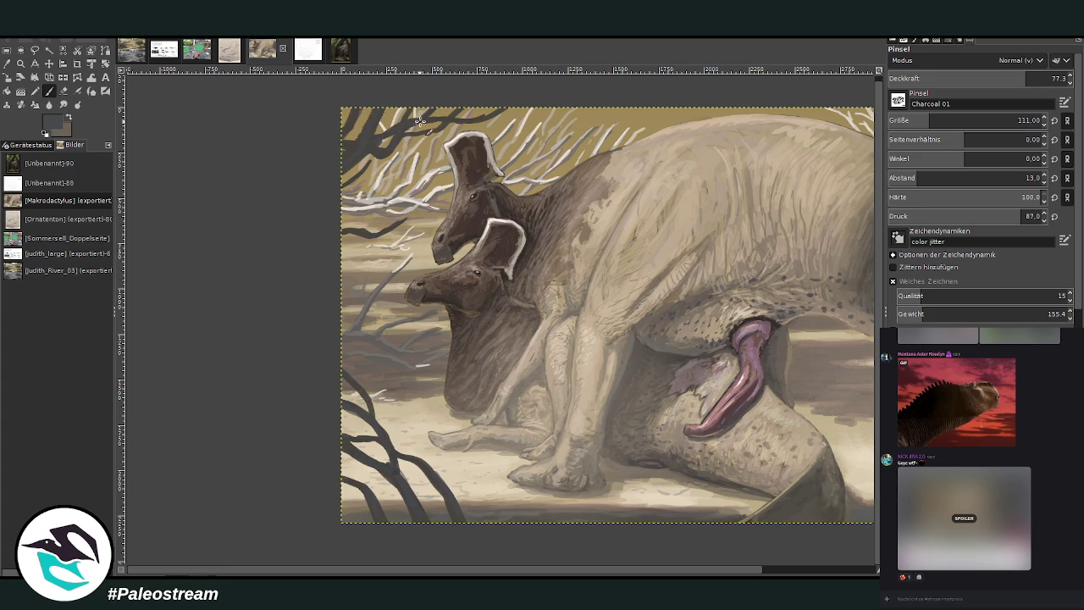
scroll(215, 192, "down", 5, "ctrl")
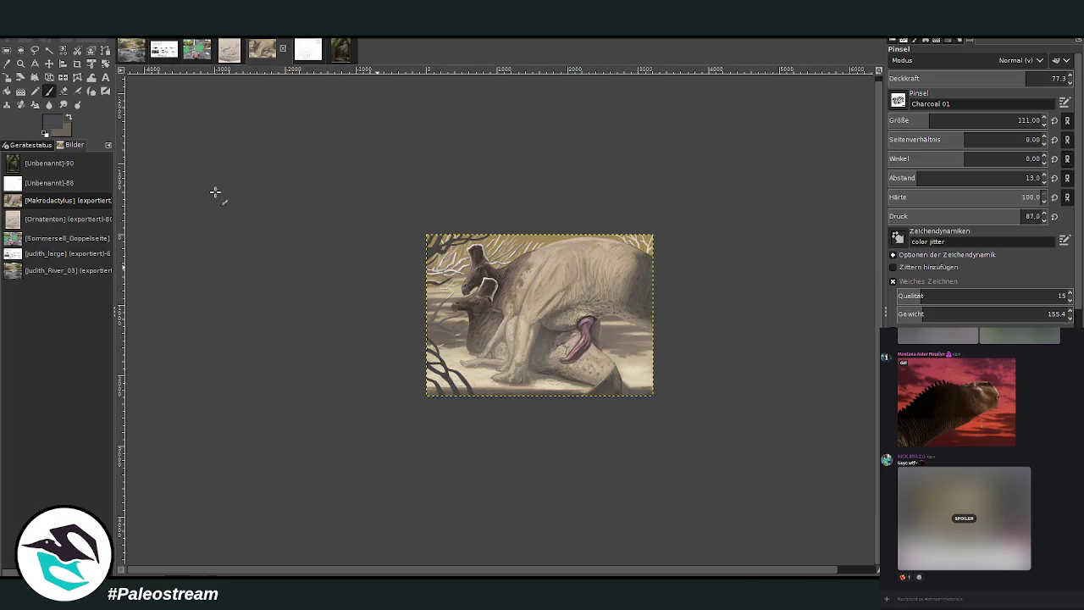
Paint thin twigs into the lower-left bush with the brush at 93.4 opacity.
key("z")
left_click_drag(448, 203, 581, 426)
key("o")
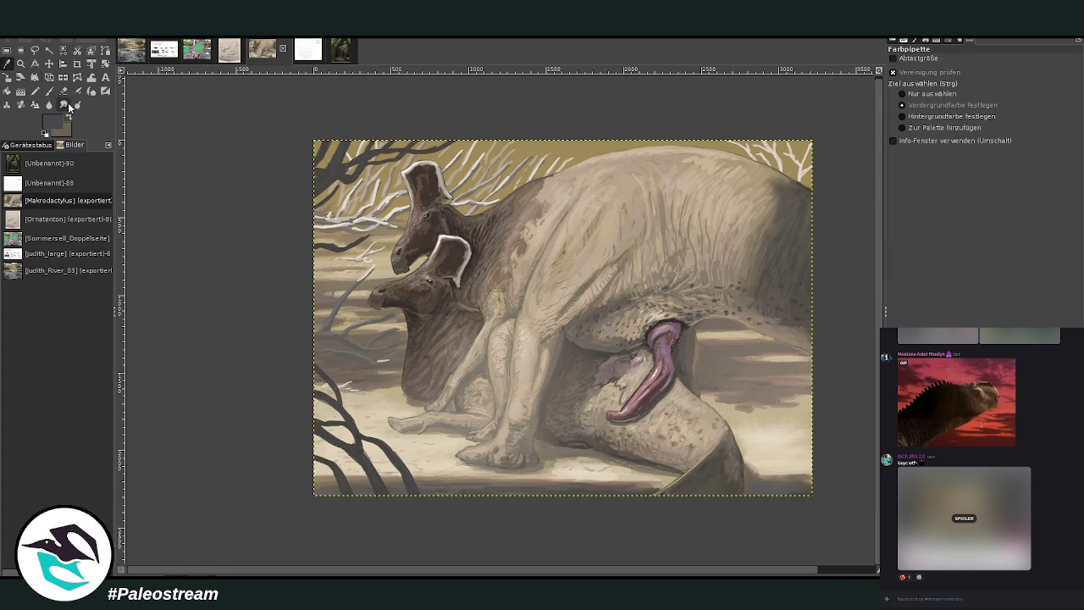
left_click(49, 92)
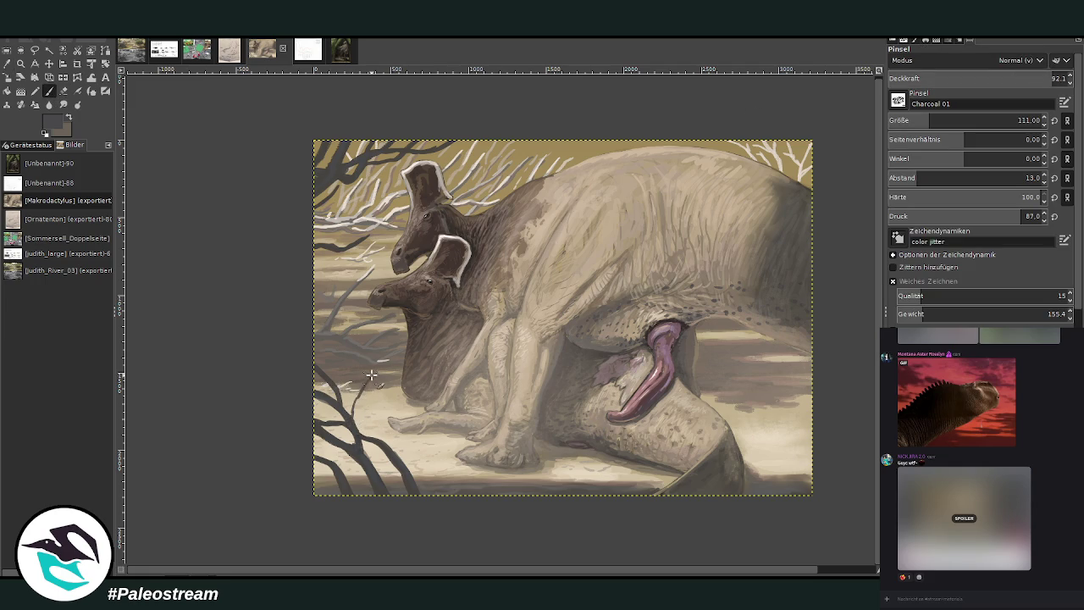
left_click_drag(336, 384, 360, 421)
left_click(1052, 78)
left_click_drag(337, 364, 325, 382)
left_click_drag(364, 447, 373, 424)
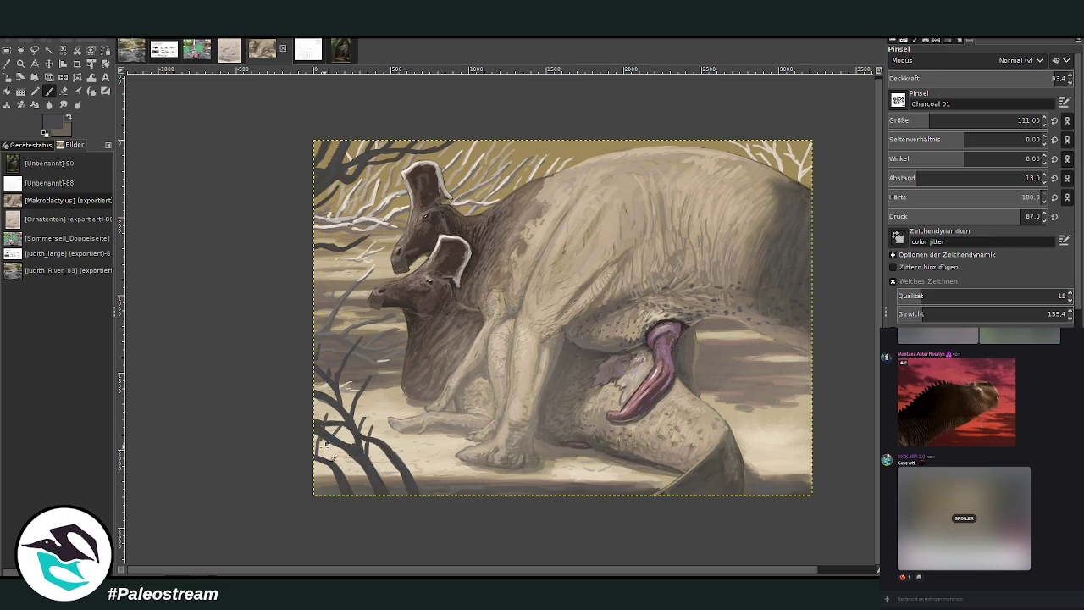
Add twigs along the left edge and bottom-left, then zoom the painting to fill the window.
left_click_drag(320, 441, 327, 379)
left_click_drag(405, 472, 423, 450)
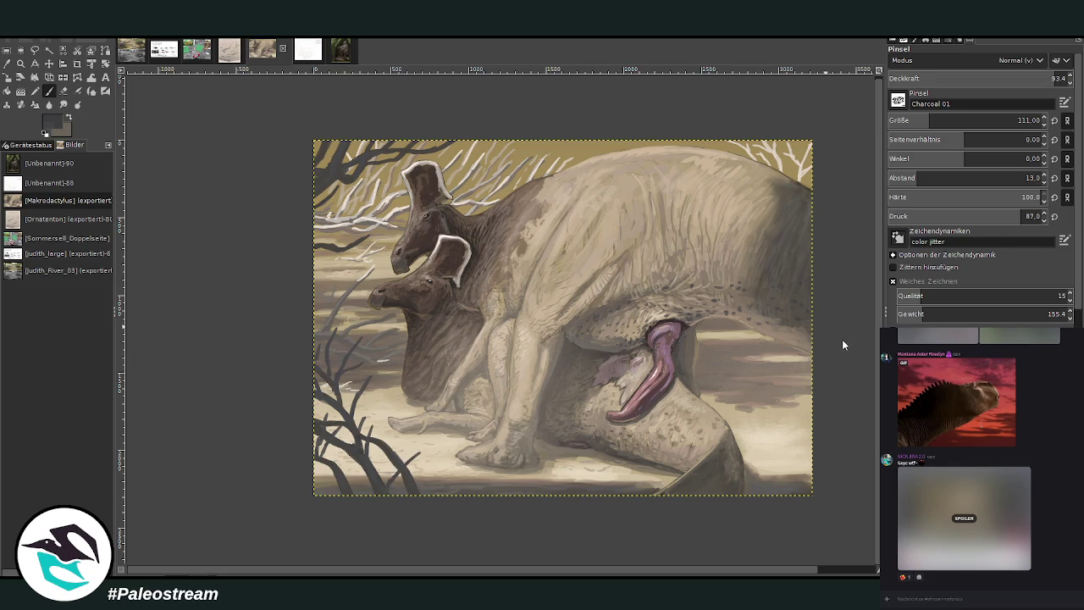
left_click_drag(391, 490, 430, 443)
mouse_move(372, 496)
left_mouse_down()
mouse_move(382, 451)
mouse_move(373, 496)
mouse_move(339, 459)
mouse_move(351, 429)
left_mouse_up()
left_click_drag(336, 494, 350, 474)
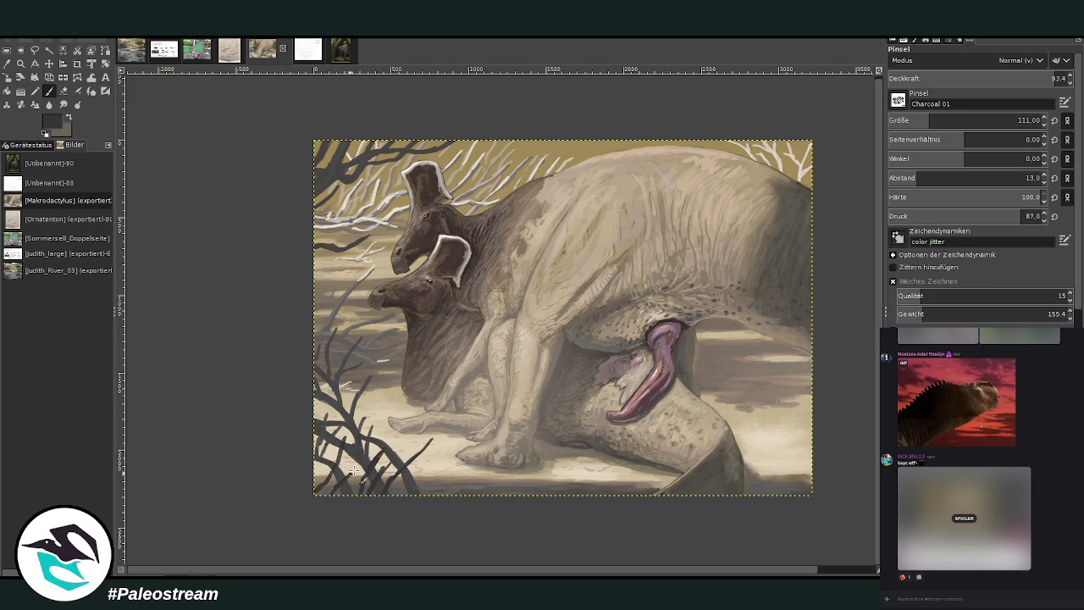
key("minus")
key("minus")
key("z")
mouse_move(425, 216)
left_mouse_down()
mouse_move(671, 398)
mouse_move(672, 428)
left_mouse_up()
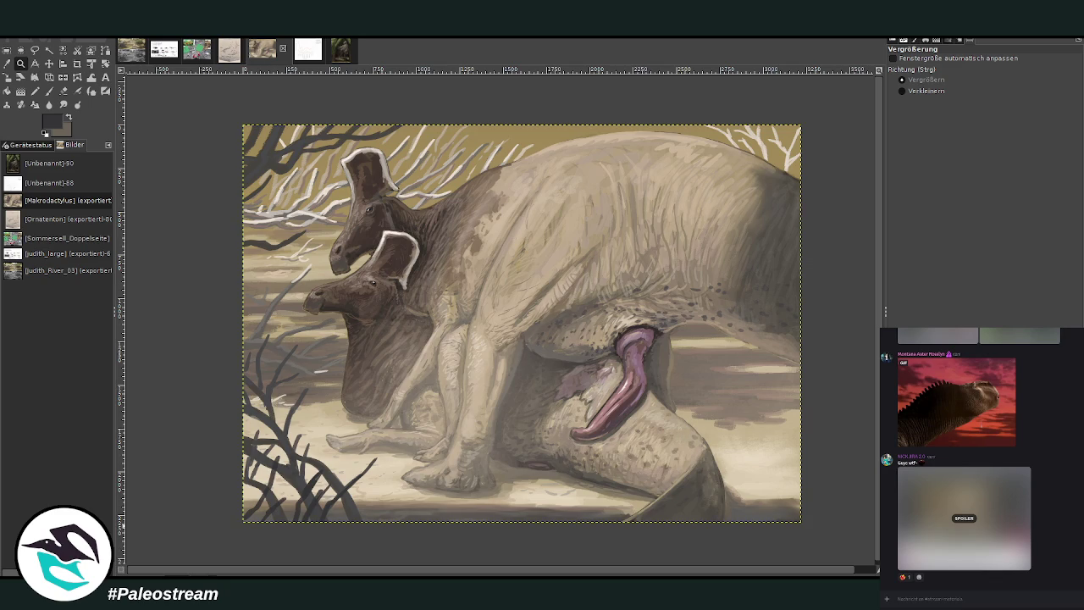
Sharpen the painting, apply a saturation adjustment, and duplicate it as a new image.
key("o")
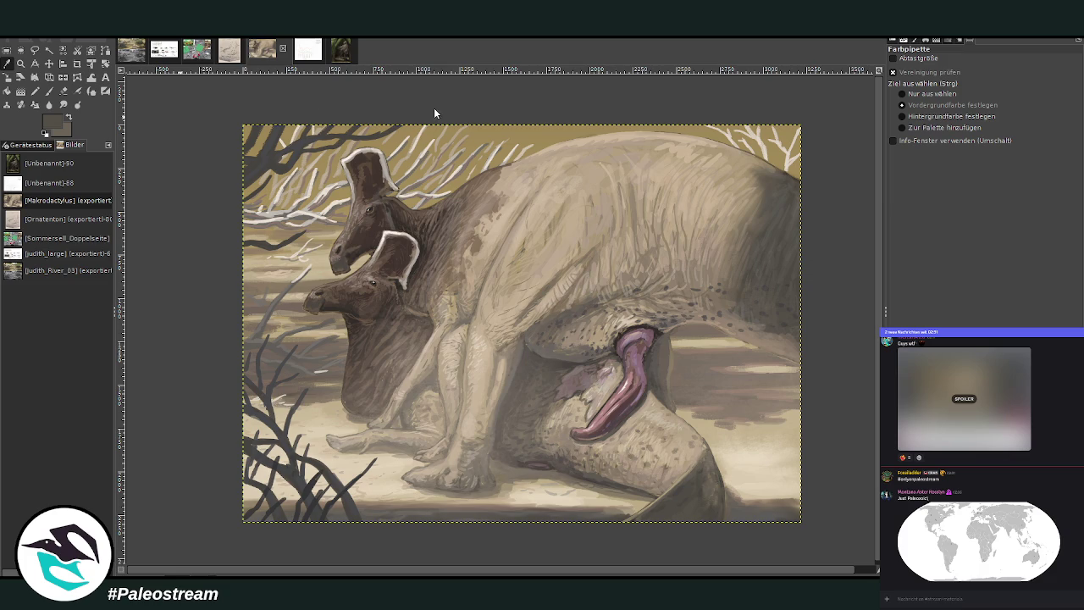
key("ctrl+shift+f")
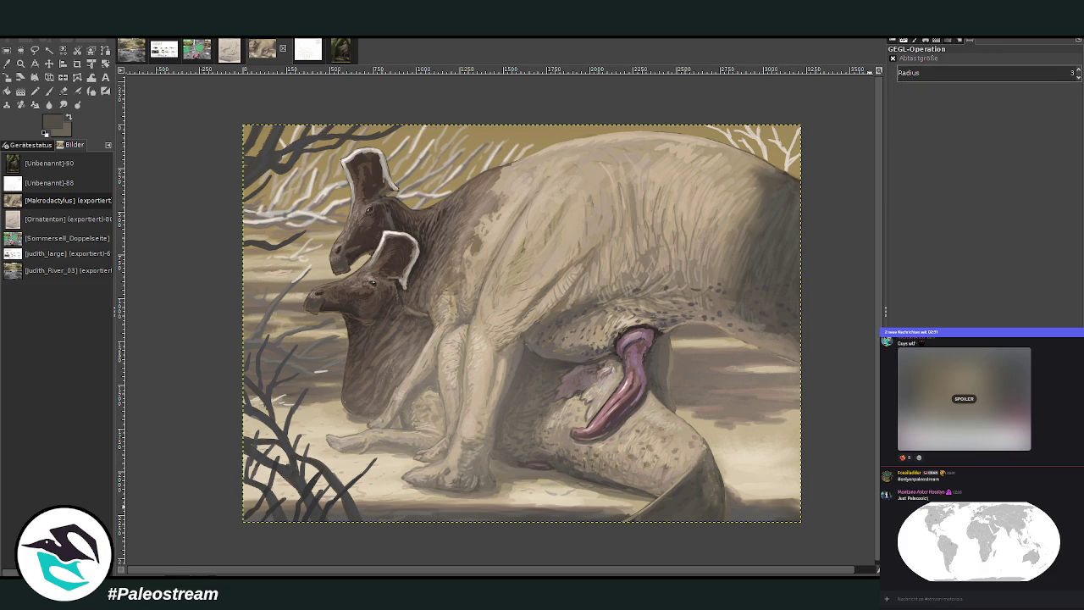
key("ctrl+z")
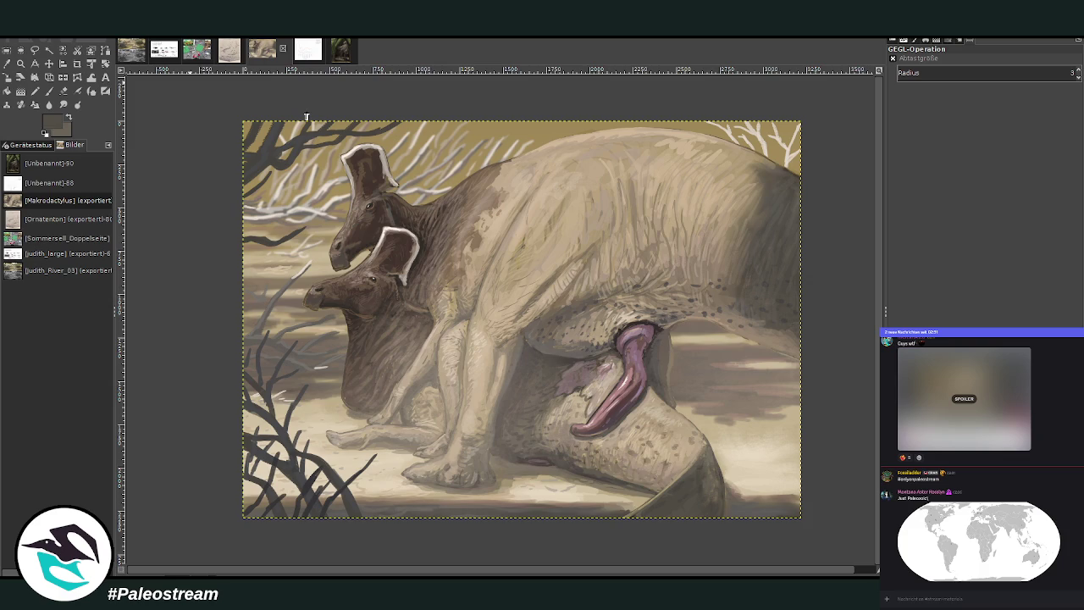
key("ctrl+f")
key("ctrl+d")
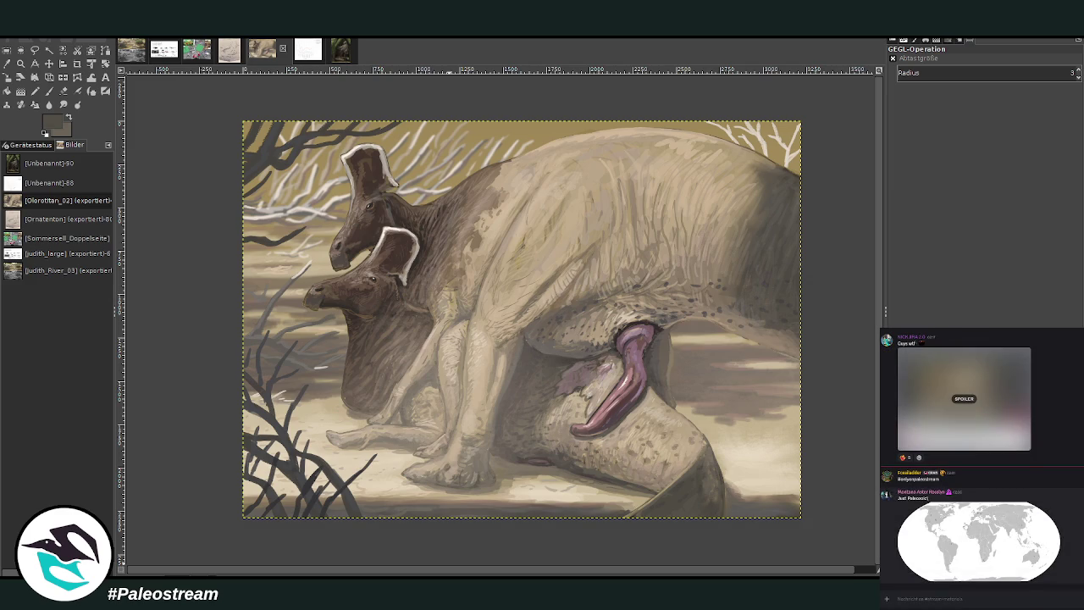
Copy the world map image from the chat and paste it as a new image.
right_click(965, 394)
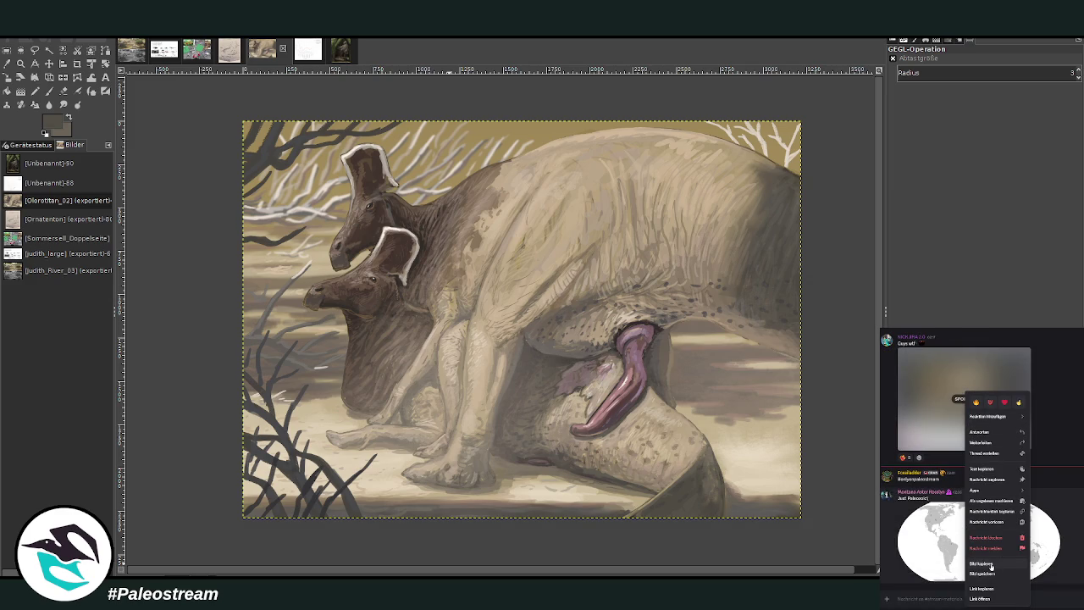
left_click(990, 564)
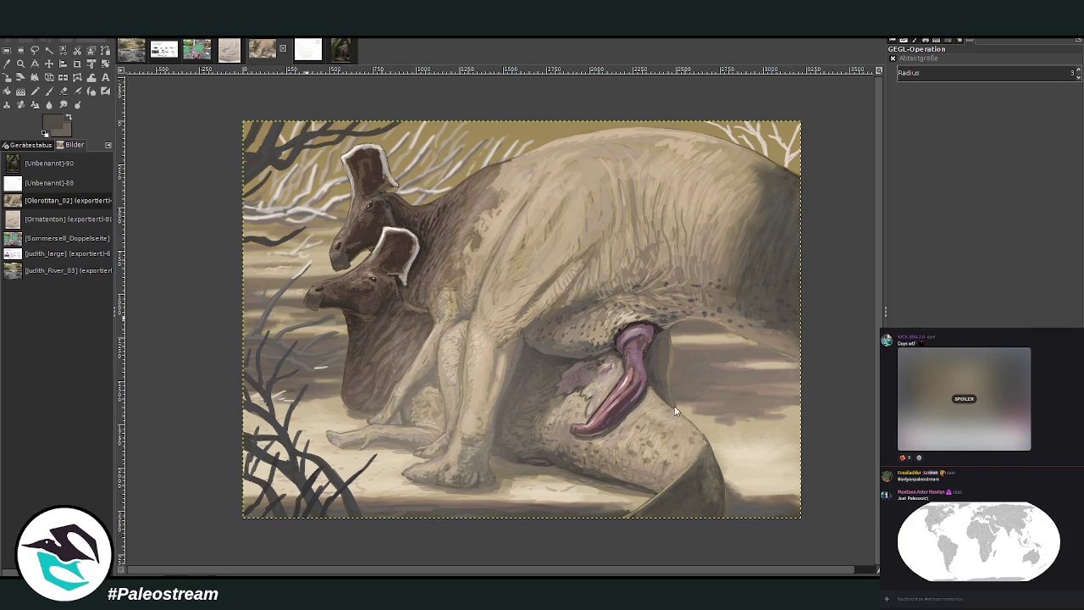
key("ctrl+shift+v")
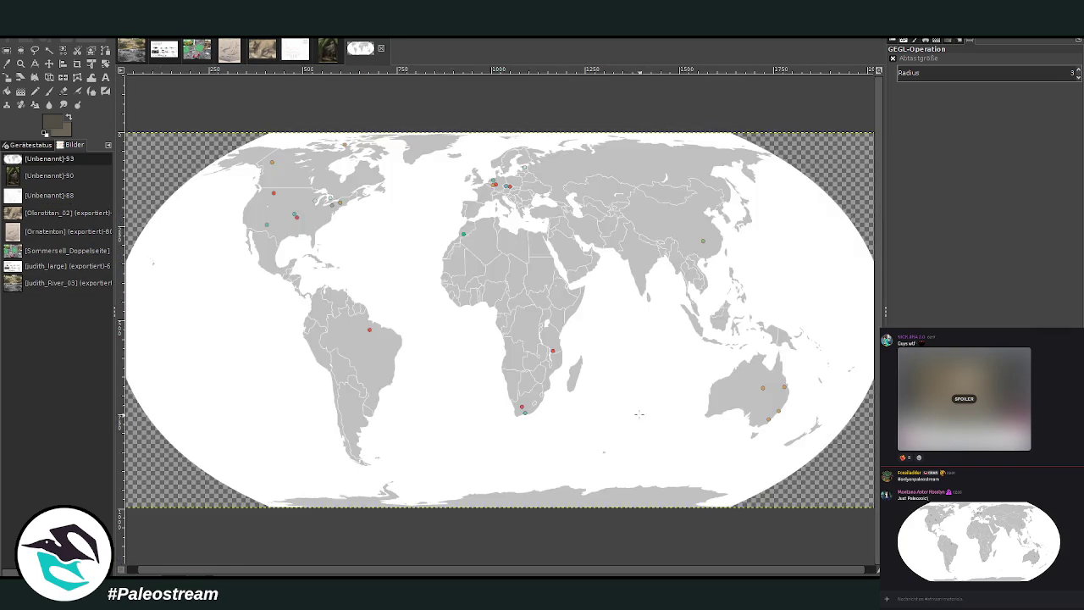
Zoom out and drag-zoom so the whole world map fits the window.
left_click(21, 63)
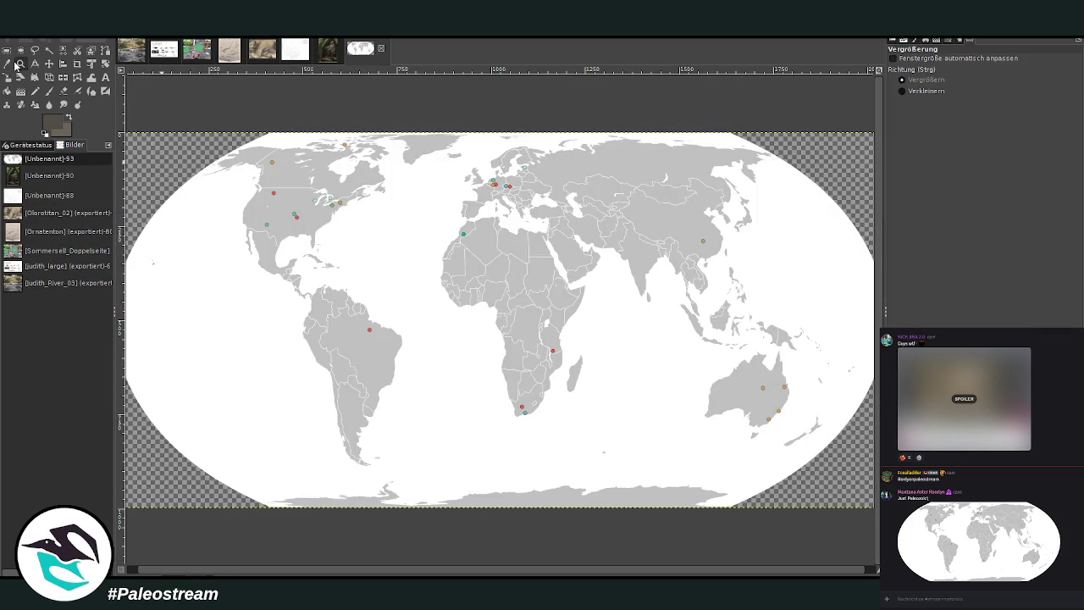
left_click(936, 91)
key("minus")
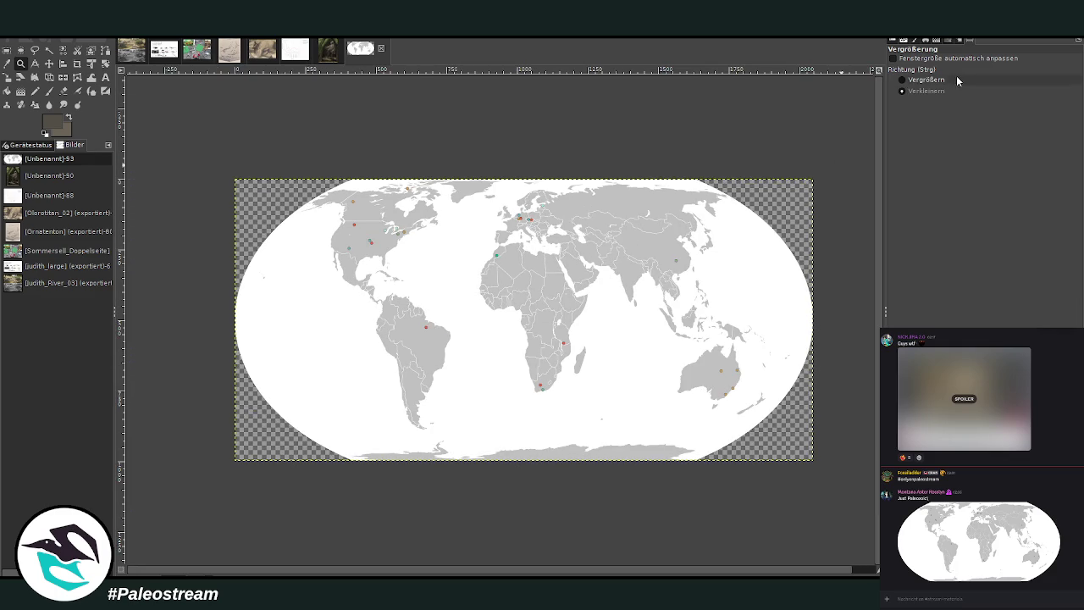
left_click(932, 79)
left_click_drag(214, 129, 864, 488)
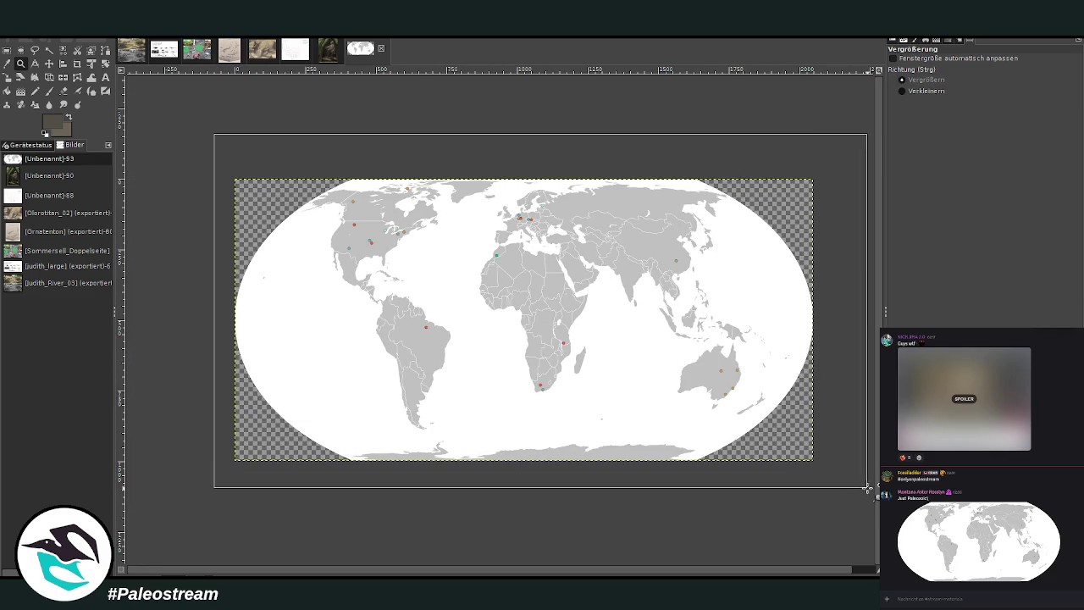
left_click(63, 79)
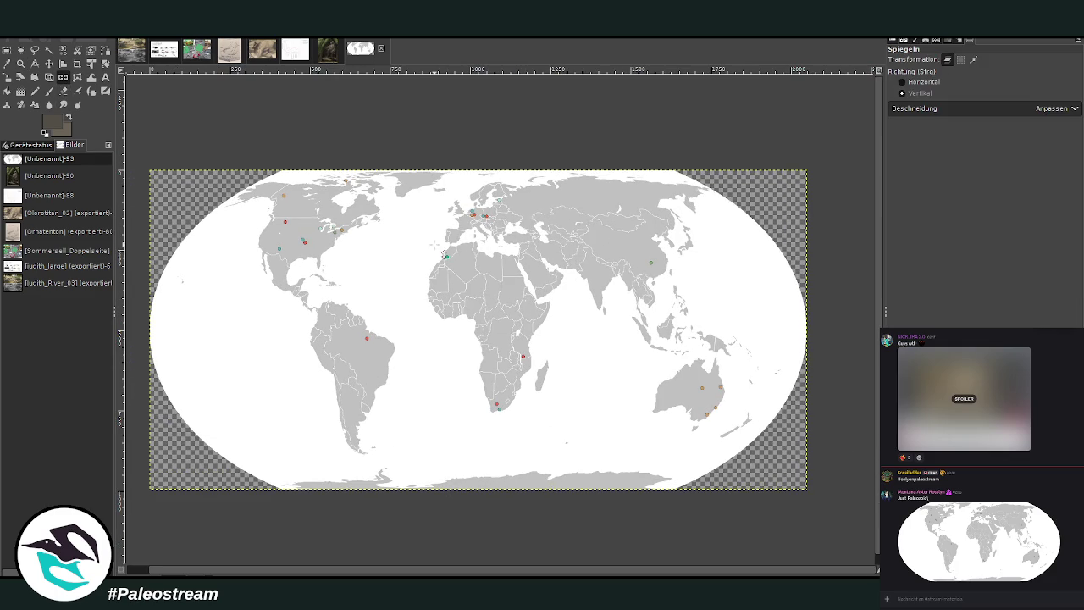
Flip the map layer vertically and then horizontally.
left_click(518, 295)
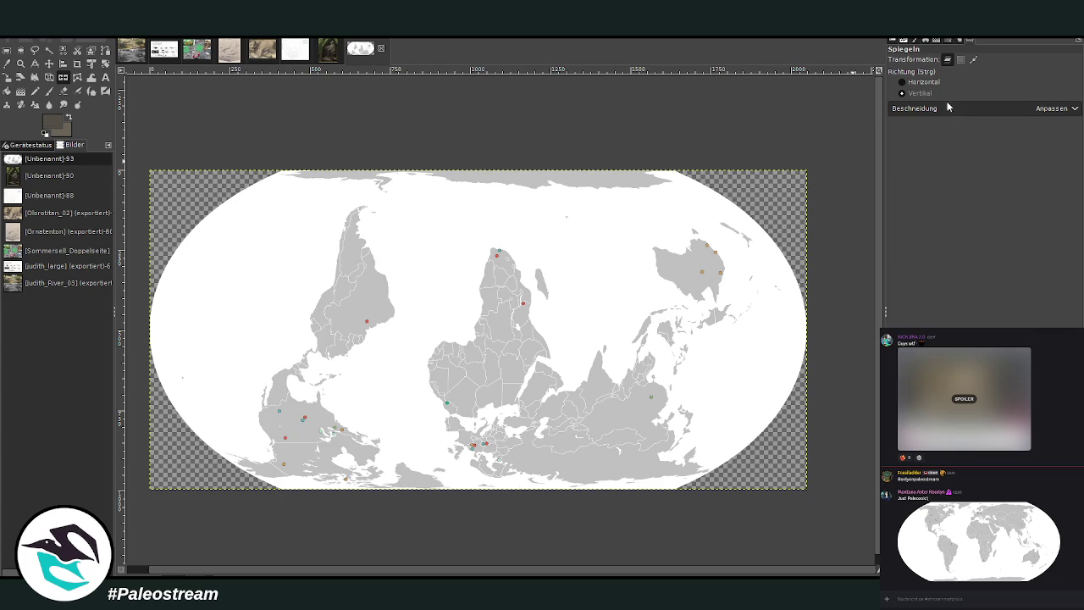
left_click(903, 81)
left_click(565, 271)
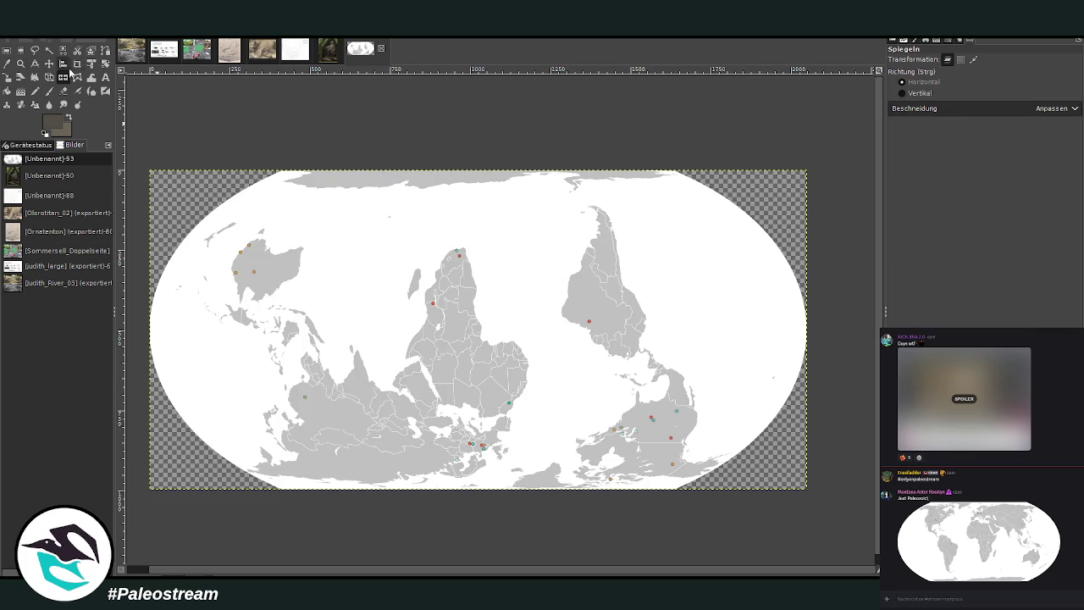
Rotate the map 38.49°, then rotate it back by -33.71°.
left_click(105, 64)
mouse_move(531, 335)
left_mouse_down()
mouse_move(679, 410)
mouse_move(372, 518)
left_mouse_up()
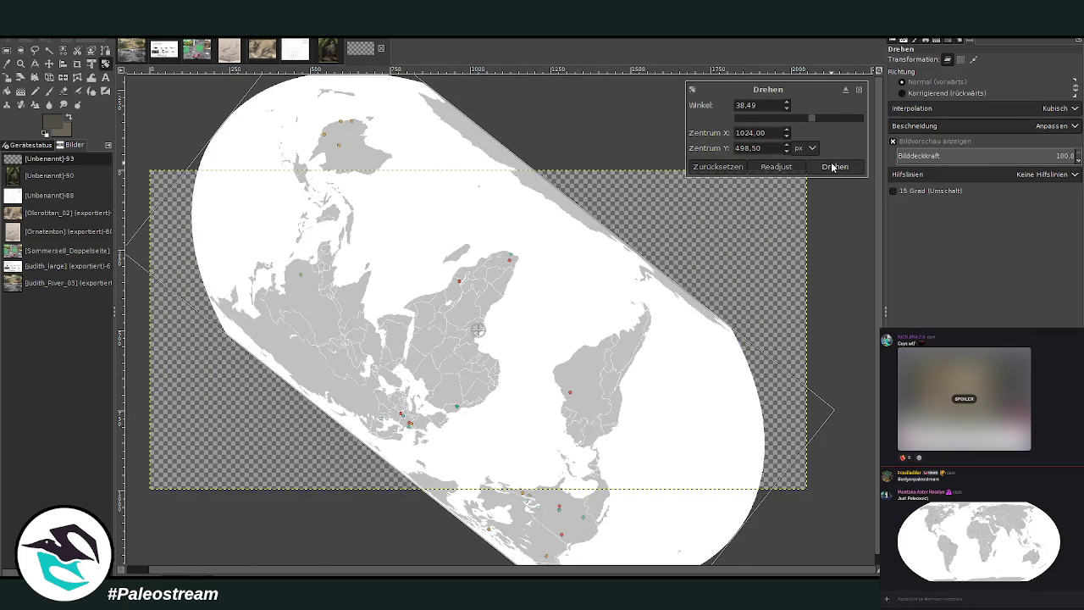
left_click(834, 167)
left_click_drag(689, 267, 716, 198)
left_click(834, 167)
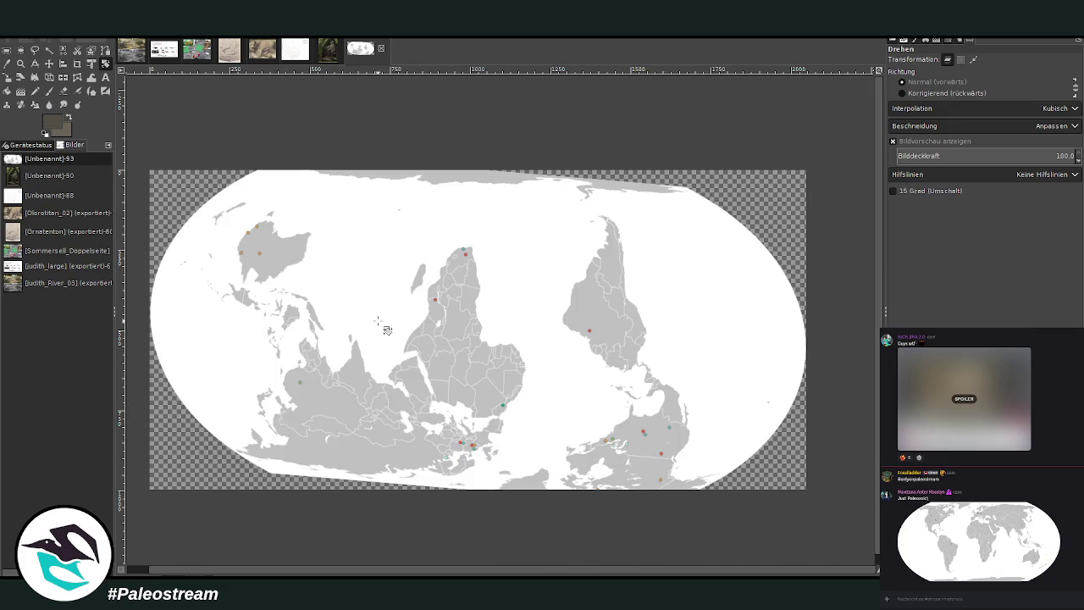
left_click(47, 93)
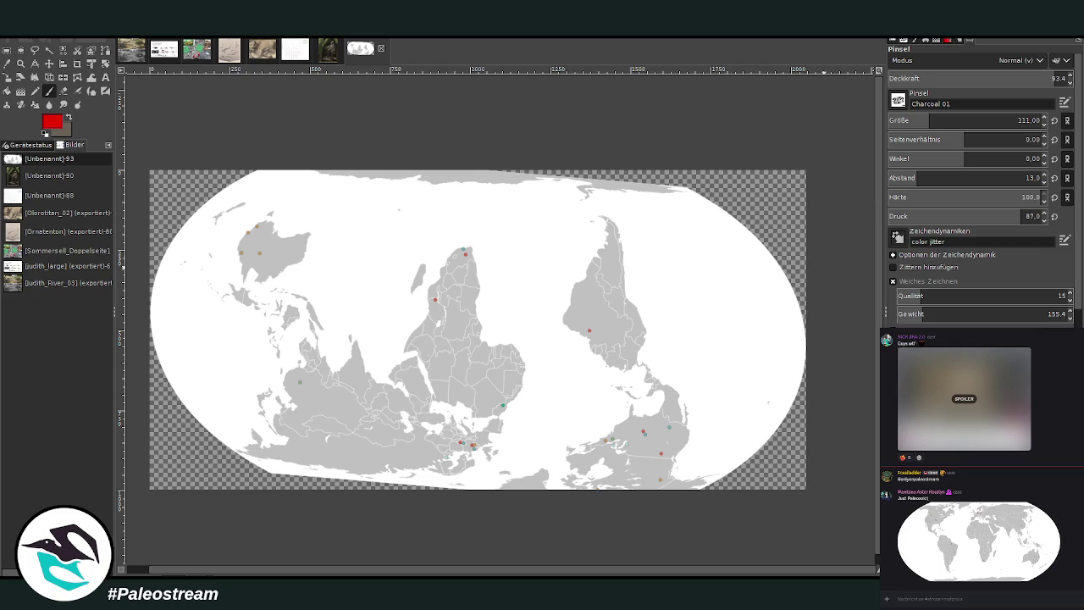
Set the brush to opacity 100 and size 27, then zoom in on the map's left half.
left_click_drag(1050, 78, 1069, 78)
left_click(899, 120)
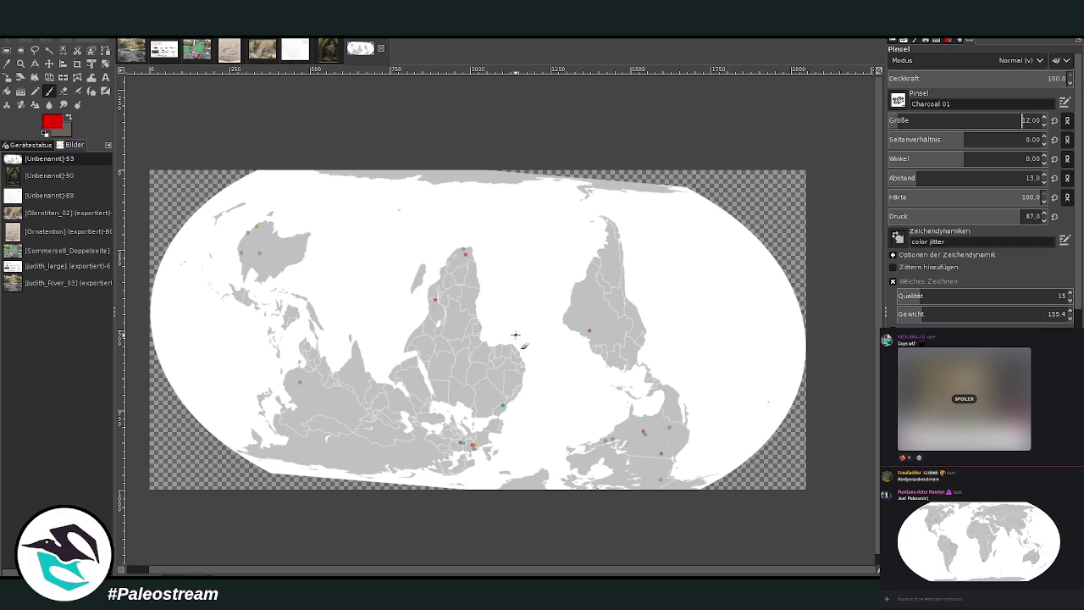
left_click_drag(897, 126, 910, 125)
left_click(20, 64)
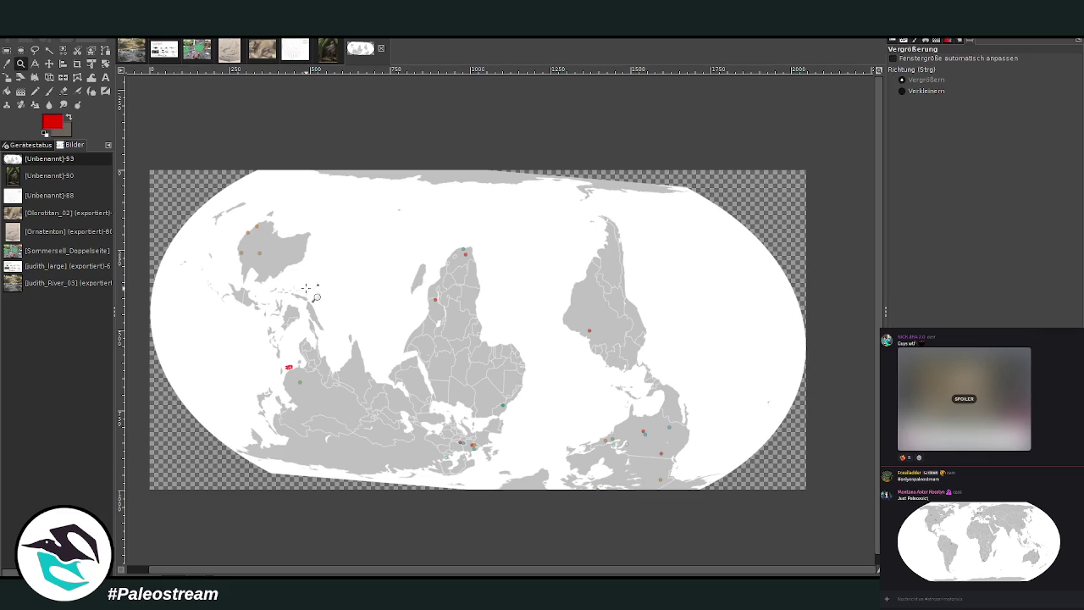
left_click_drag(202, 217, 539, 485)
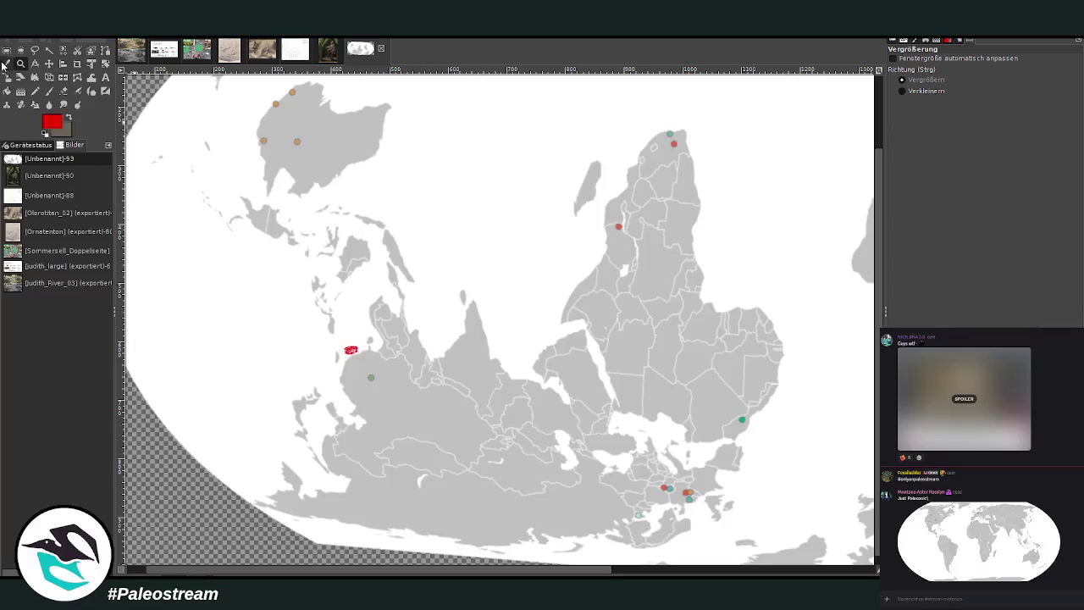
Set ellipse selections to expand from centre, zoom in on the green dot, then zoom back out.
left_click(35, 51)
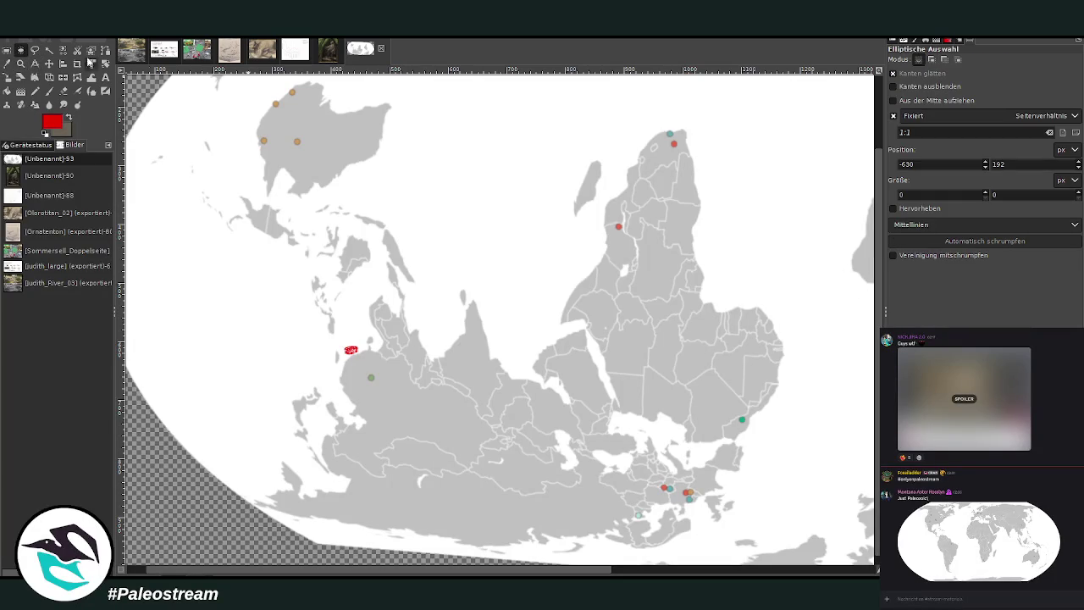
left_click(895, 100)
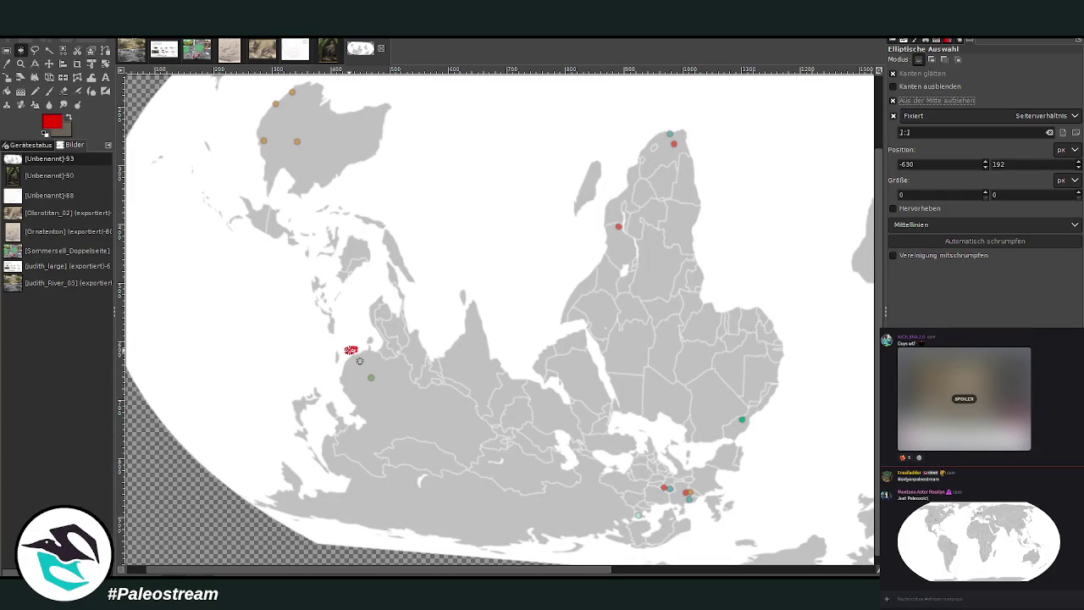
left_click(20, 63)
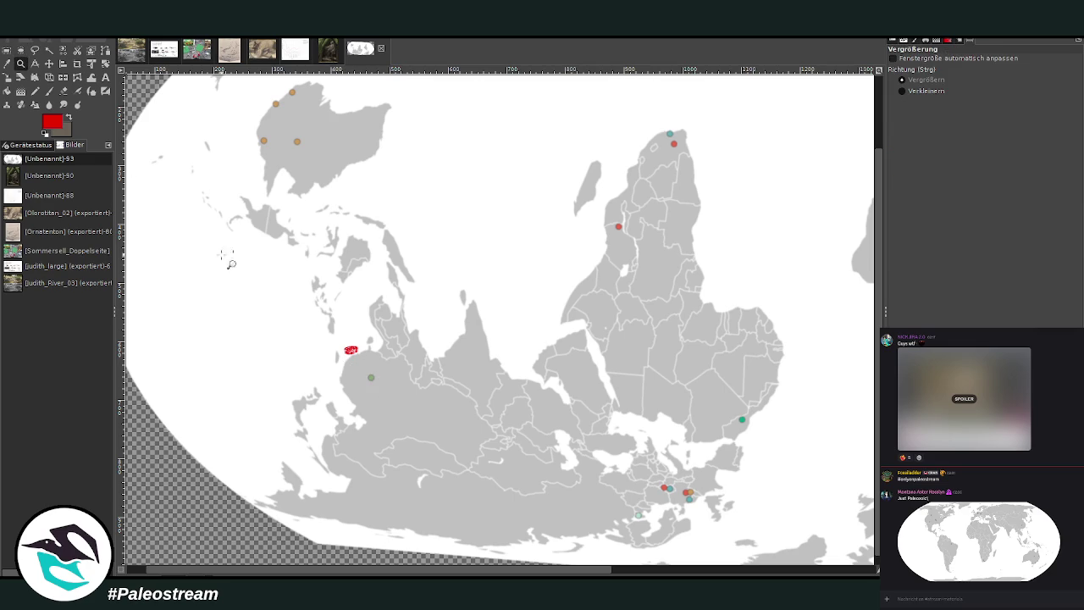
left_click_drag(301, 293, 440, 432)
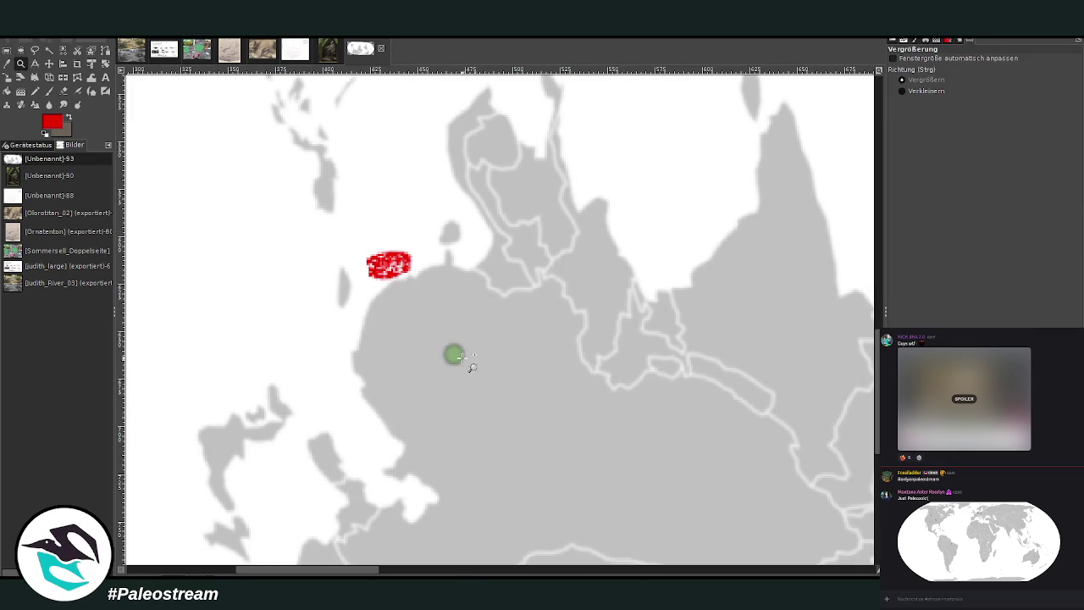
left_click(914, 90)
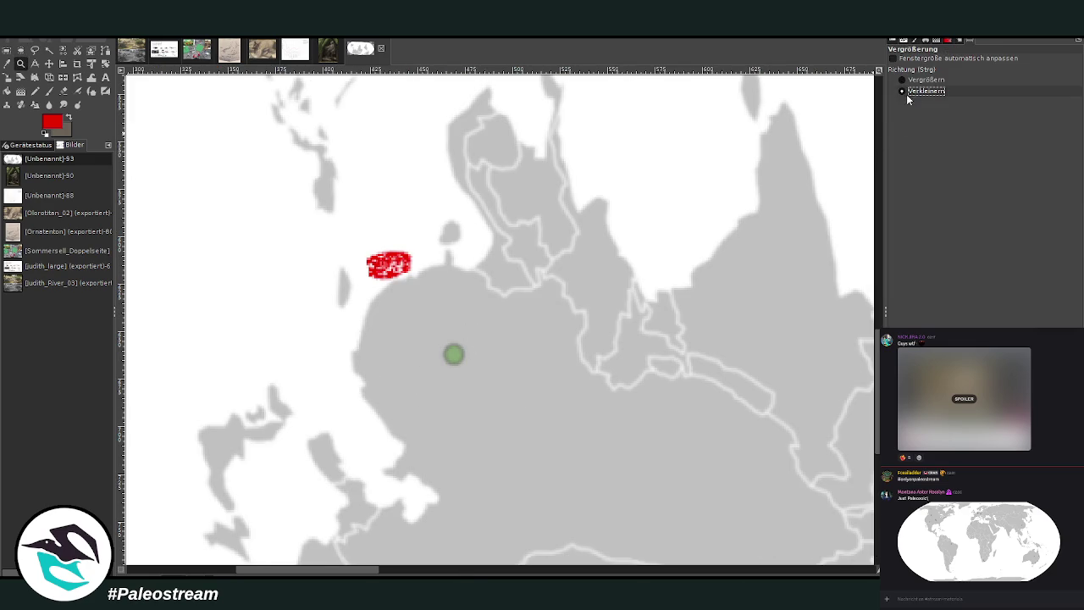
left_click(219, 330)
left_click(217, 328)
left_click(217, 328)
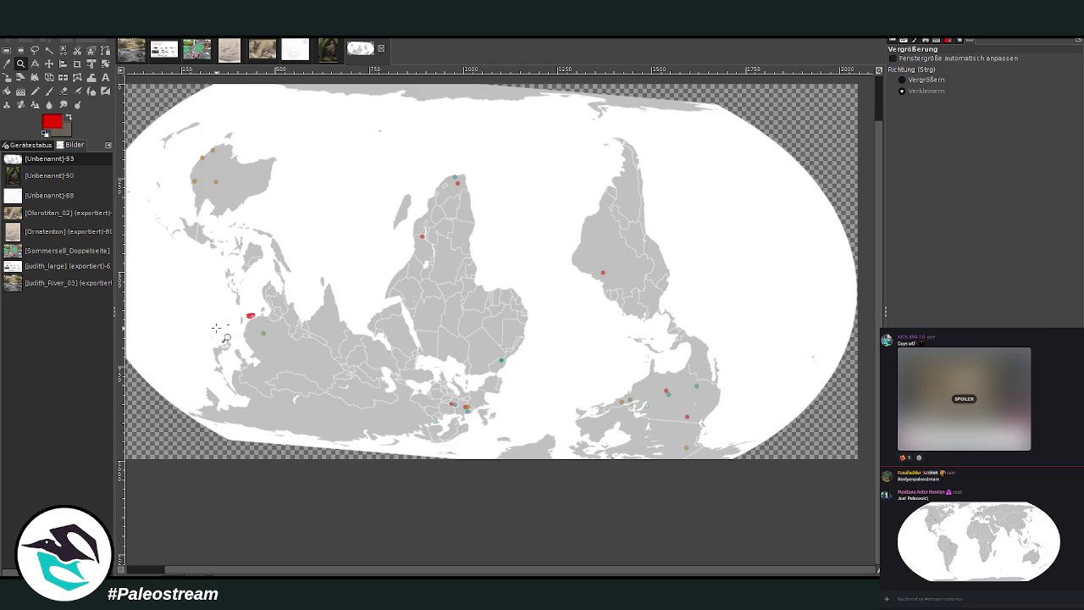
scroll(322, 306, "up", 1)
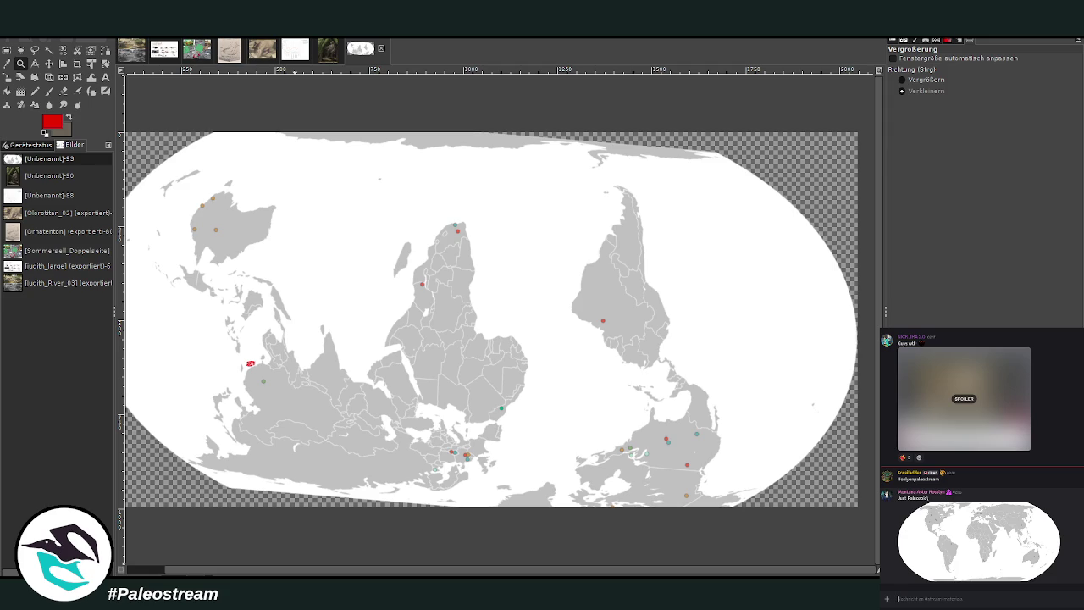
Select the word 'Chengjiang' in the chat and use its context menu.
left_click(937, 593)
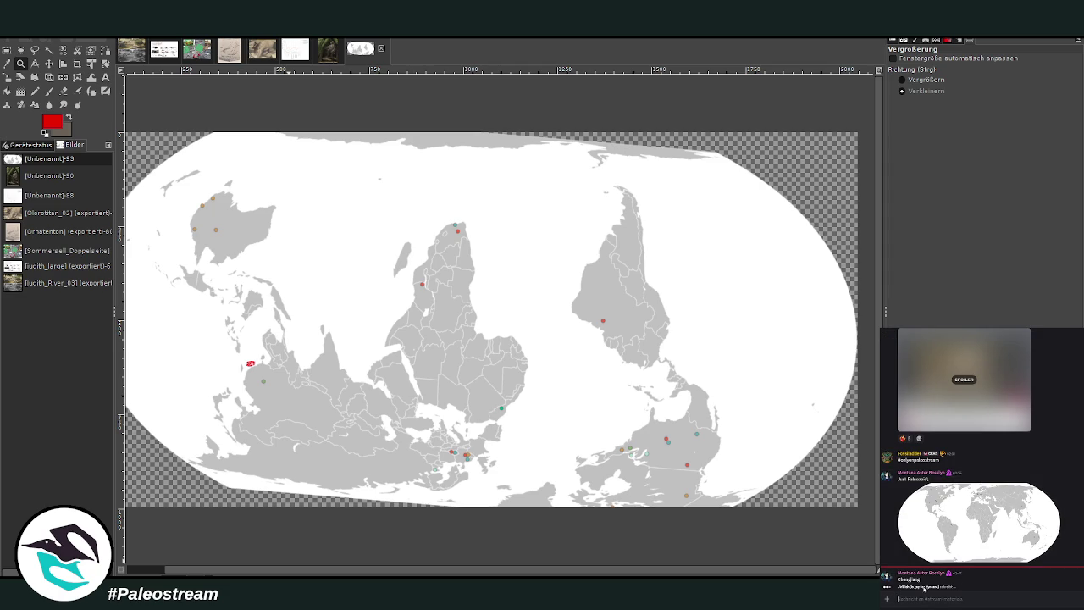
double_click(909, 579)
right_click(909, 579)
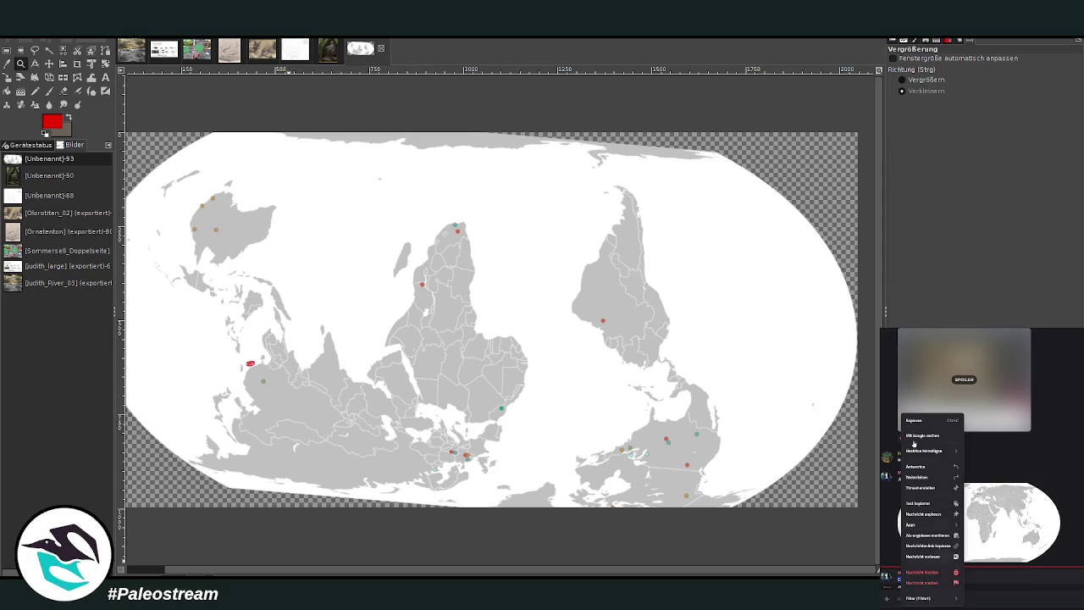
left_click(923, 420)
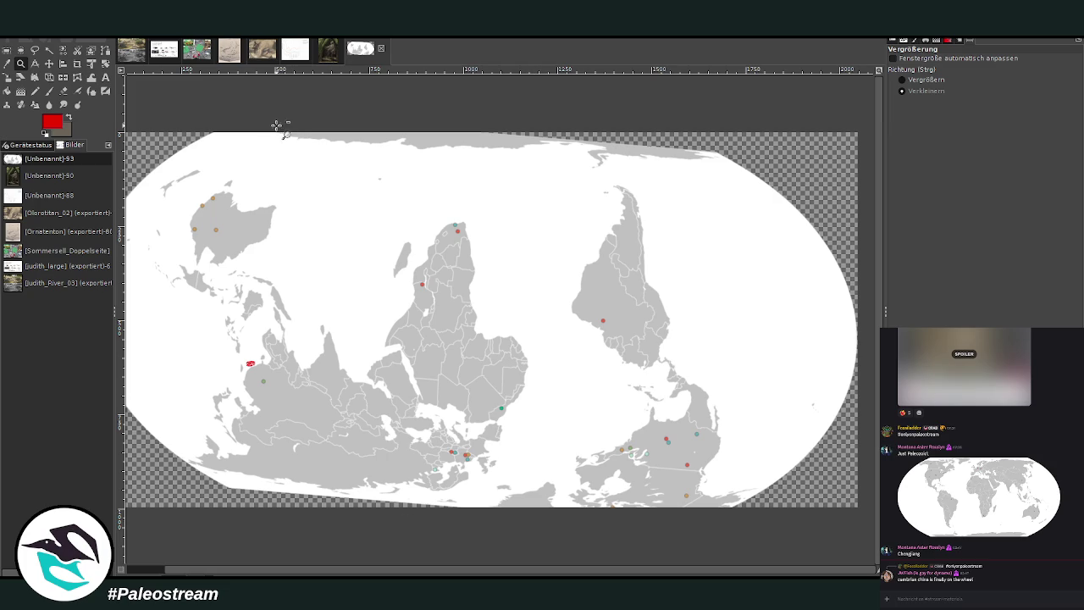
left_click(262, 49)
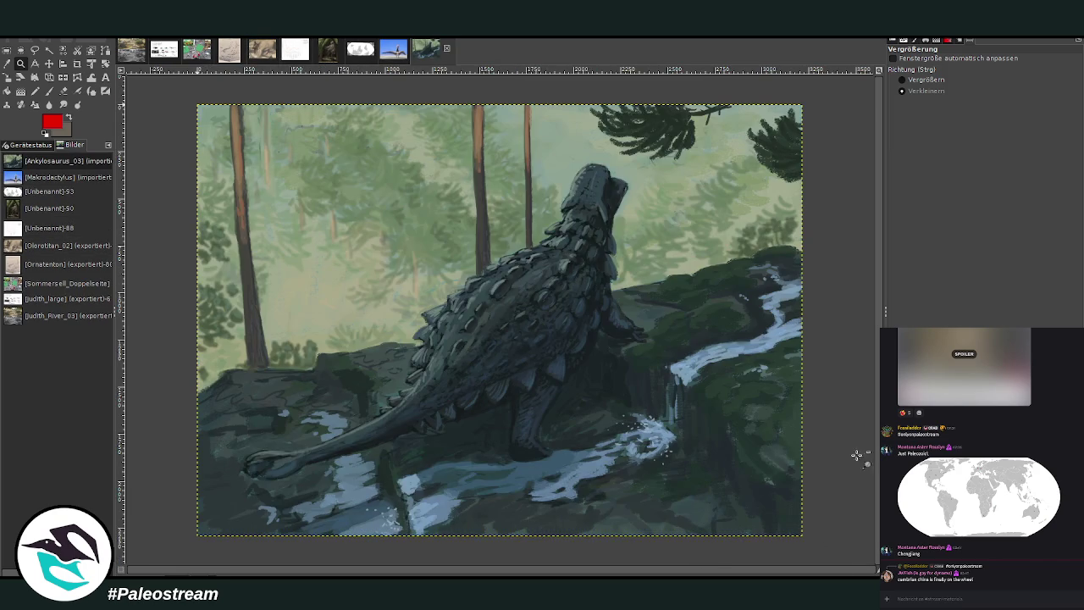
Set the Zoom tool to Vergrößern and drag a rectangle over the whole Ankylosaurus painting.
left_click(904, 80)
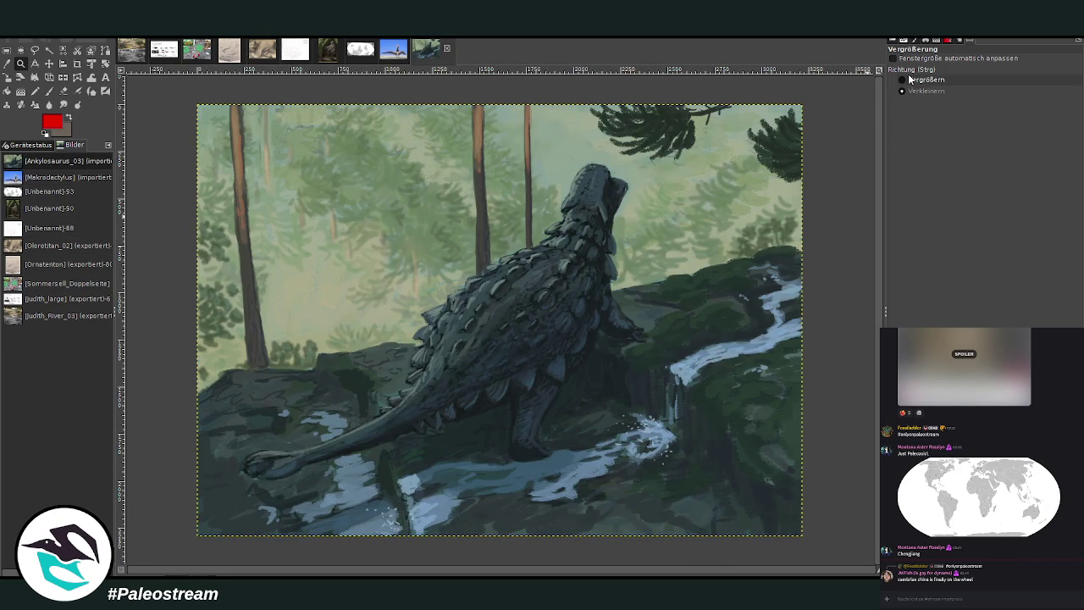
left_click_drag(188, 96, 825, 552)
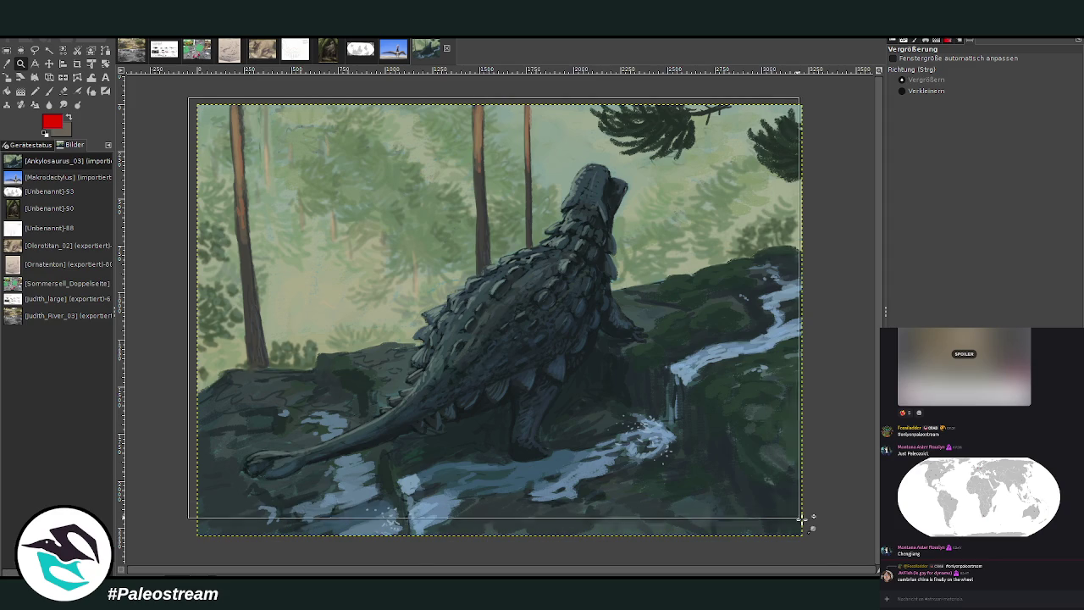